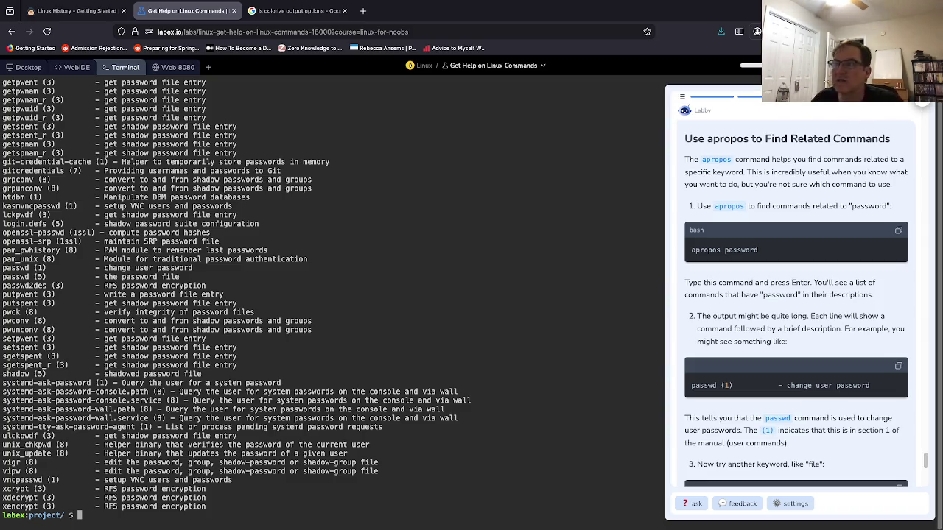
Step: Erase the trial 'type cd' and 'cp --help' commands and start typing 'apropos' at the prompt
type("type cd")
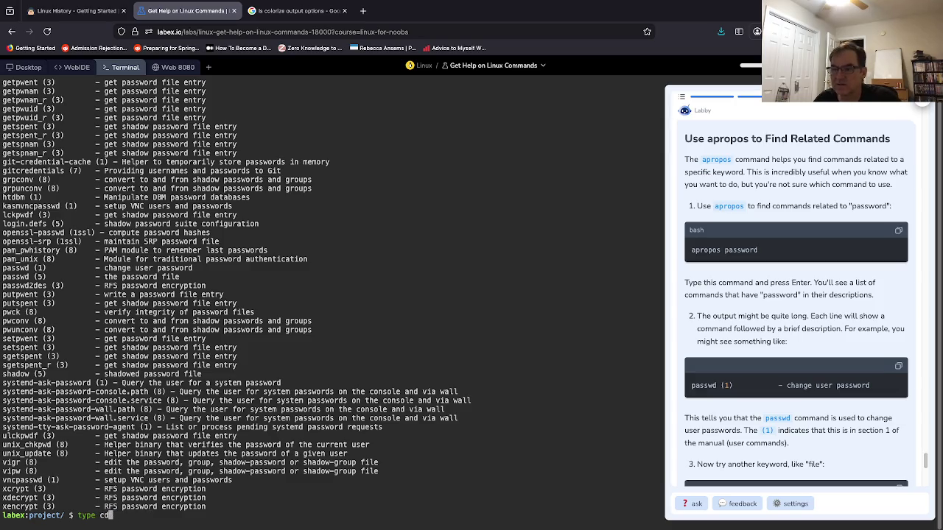
key("BackSpace")
key("BackSpace")
key("BackSpace")
type("cp --help")
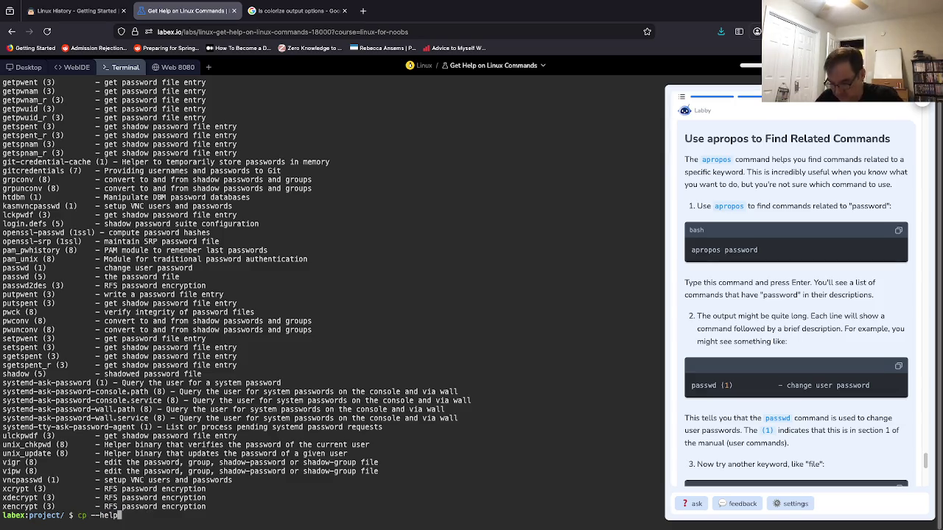
key("BackSpace")
key("BackSpace")
key("BackSpace")
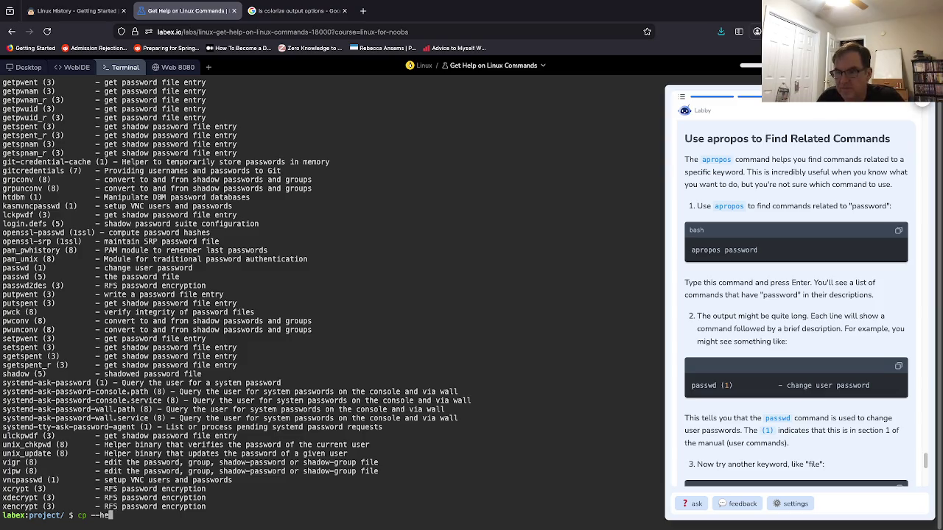
key("BackSpace")
key("BackSpace")
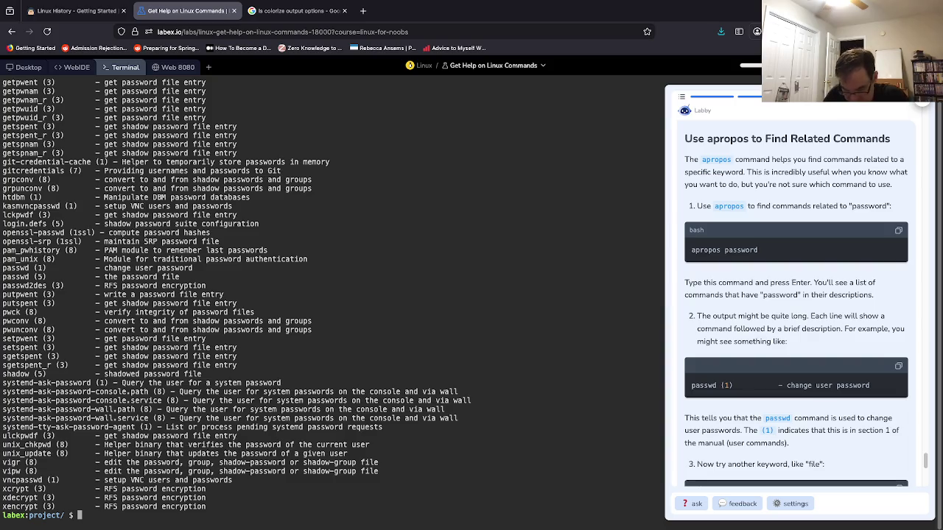
type("apropos")
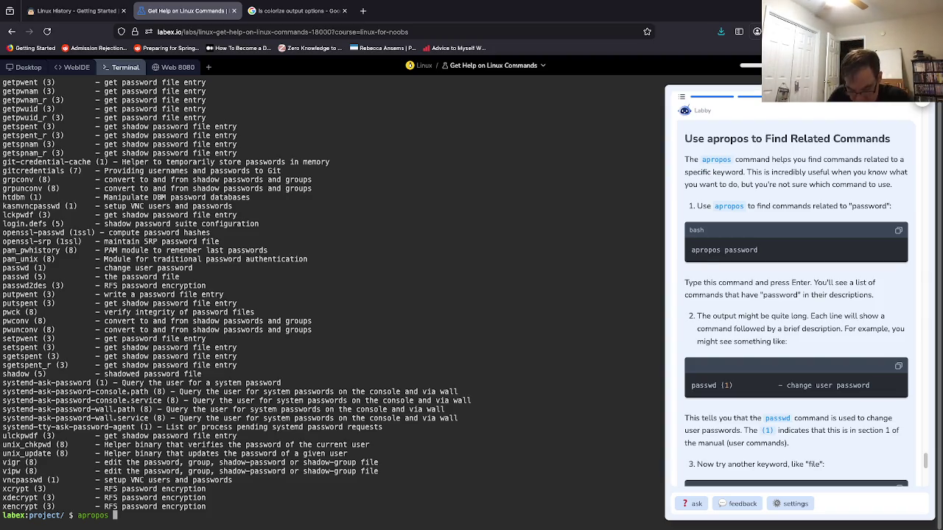
Step: Run 'apropos file' to list the file-related commands
type("file")
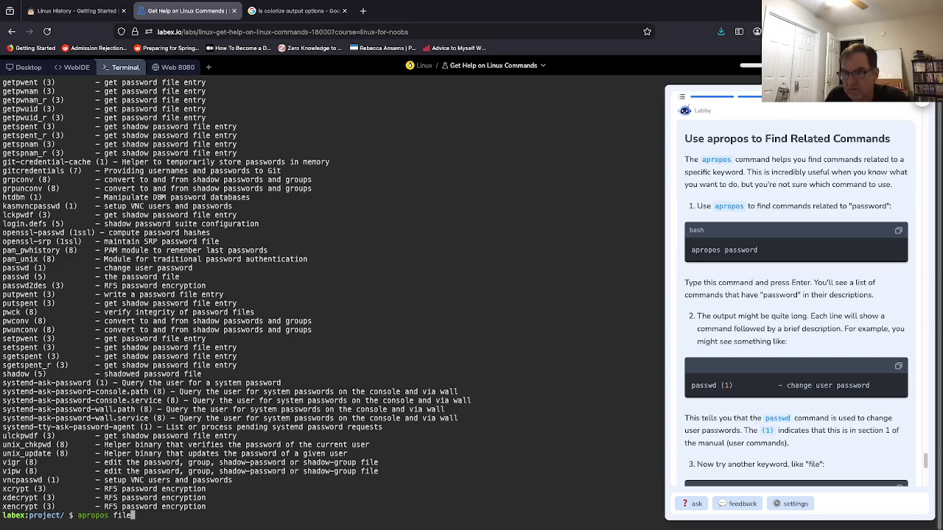
key("Return")
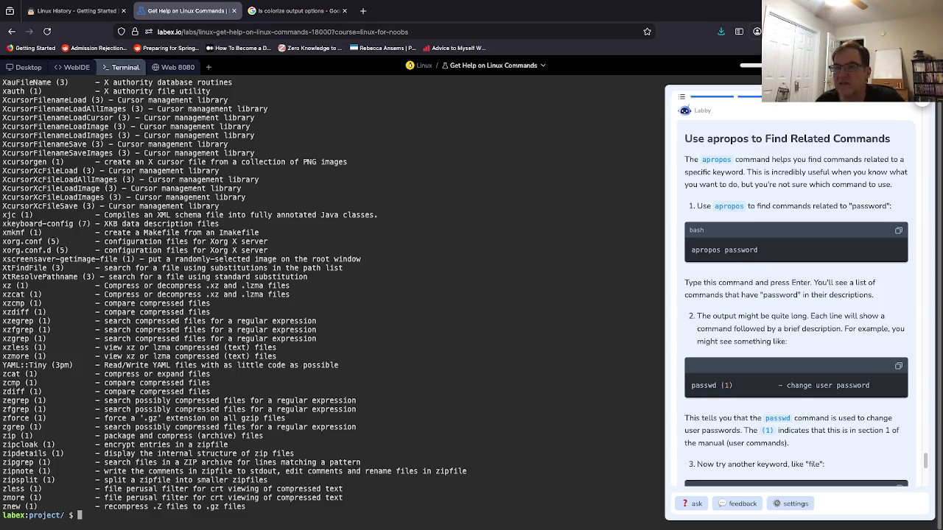
scroll(796, 294, "down", 3)
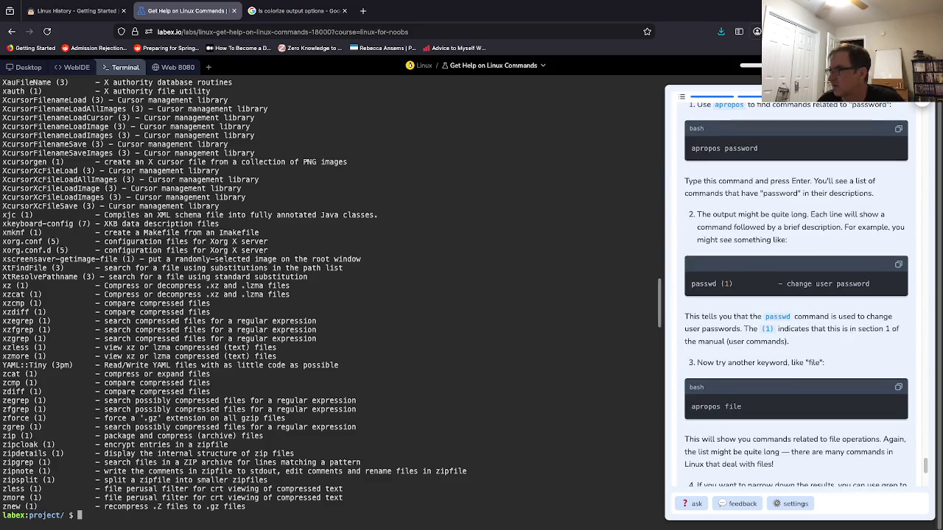
scroll(796, 295, "down", 1)
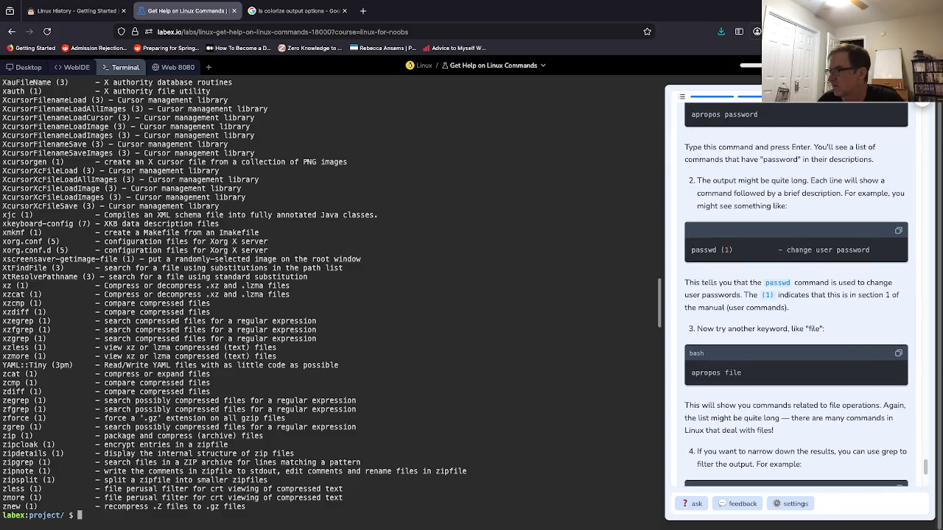
scroll(796, 295, "down", 1)
scroll(796, 295, "down", 1)
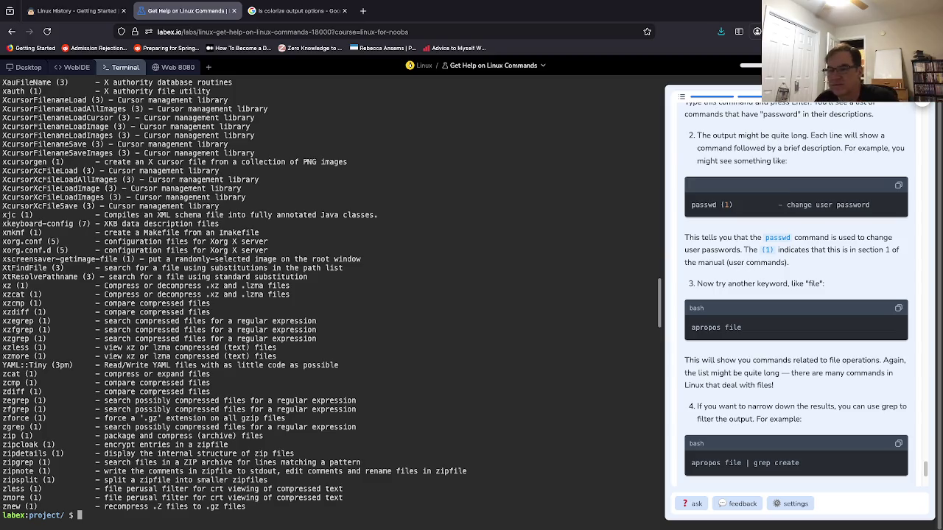
Step: Filter the list with 'apropos file | grep create' to show only create entries
type("apropos file")
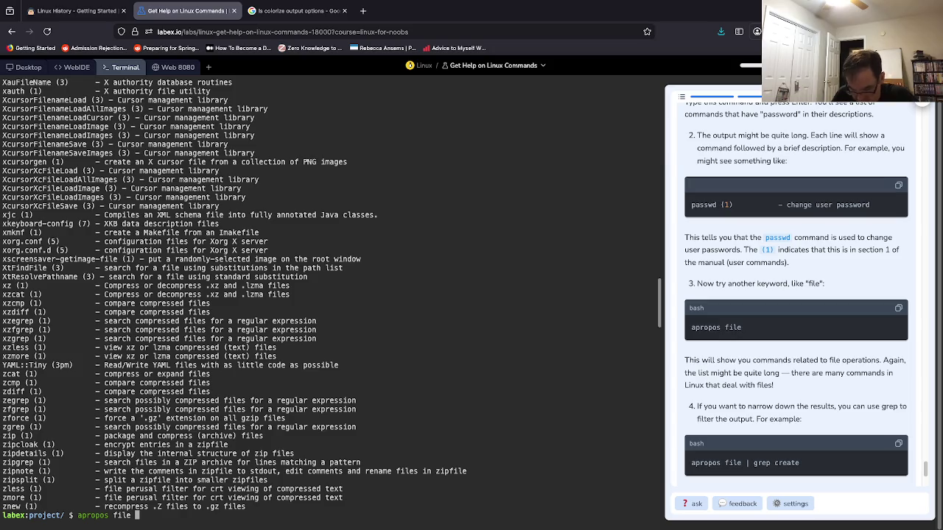
type(" | grep vc")
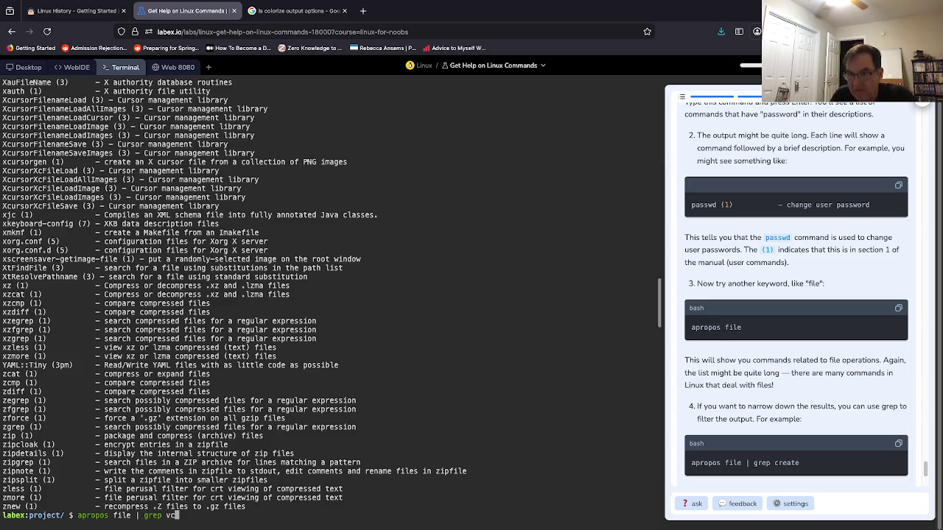
key("BackSpace")
key("BackSpace")
type("creat")
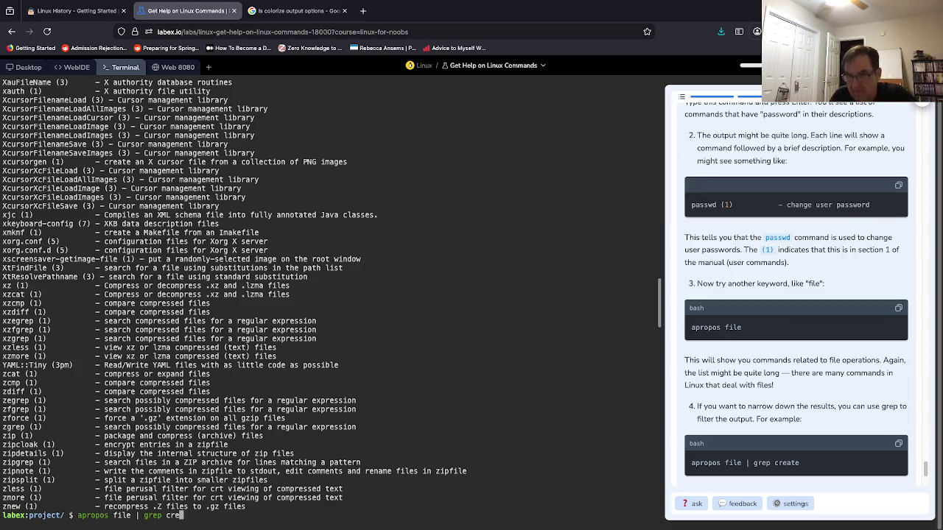
type("e")
key("Return")
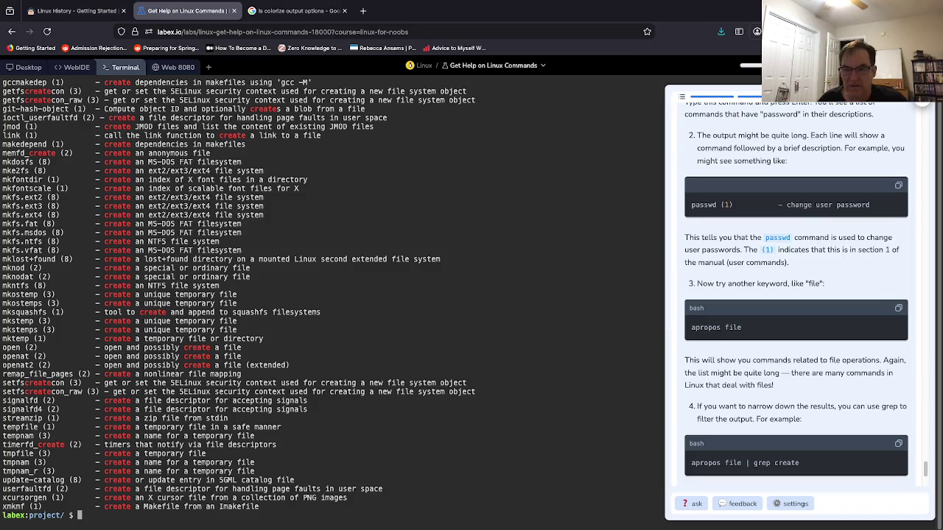
key("Up")
key("Up")
key("Down")
key("Down")
type("man")
key("BackSpace")
key("BackSpace")
key("BackSpace")
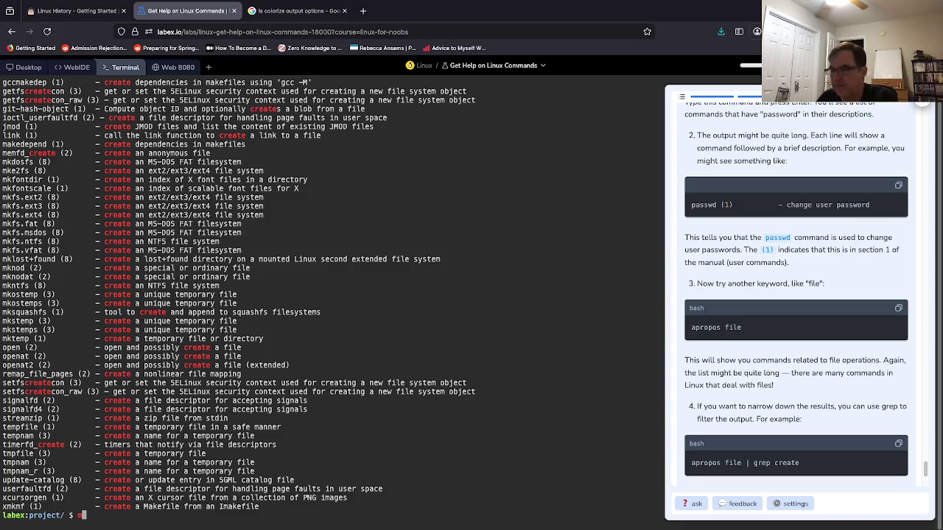
scroll(795, 295, "down", 2)
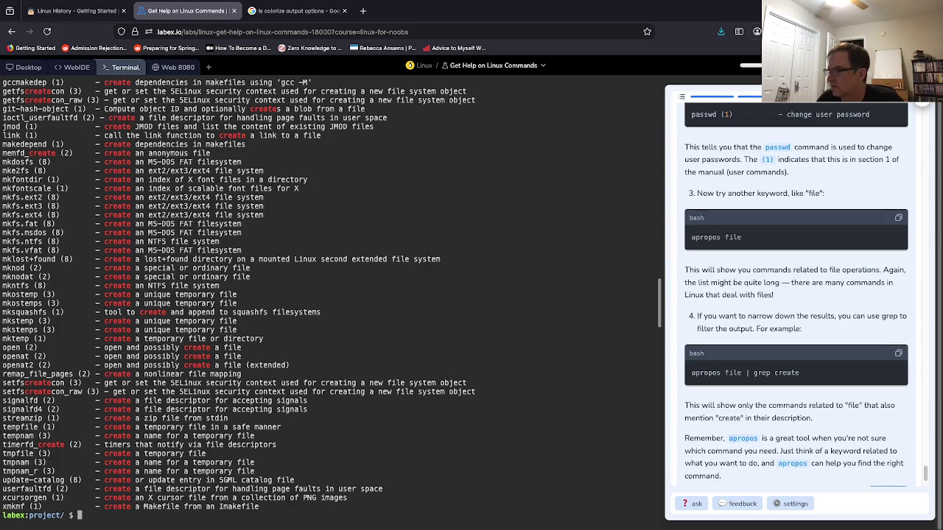
scroll(795, 294, "down", 3)
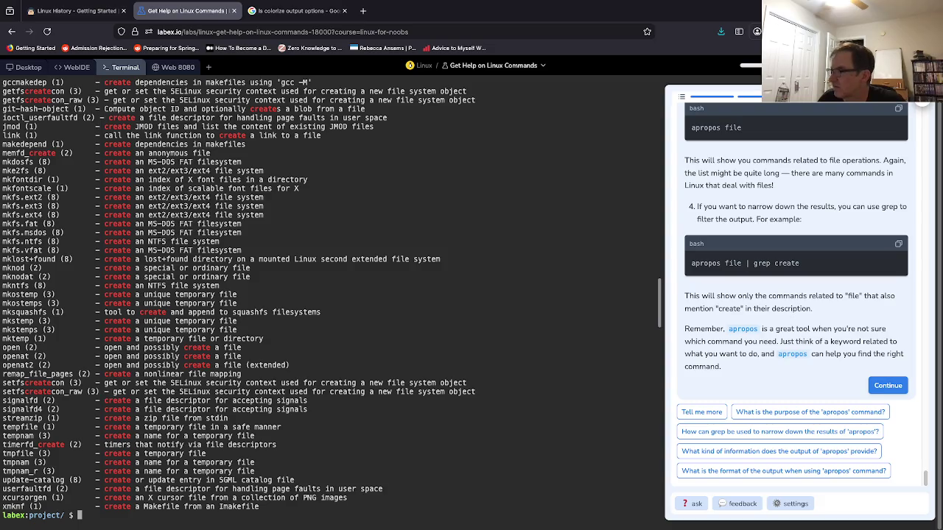
Step: Go through Inspect Result and Summary, rate the lab with the happy face, and submit
left_click(888, 385)
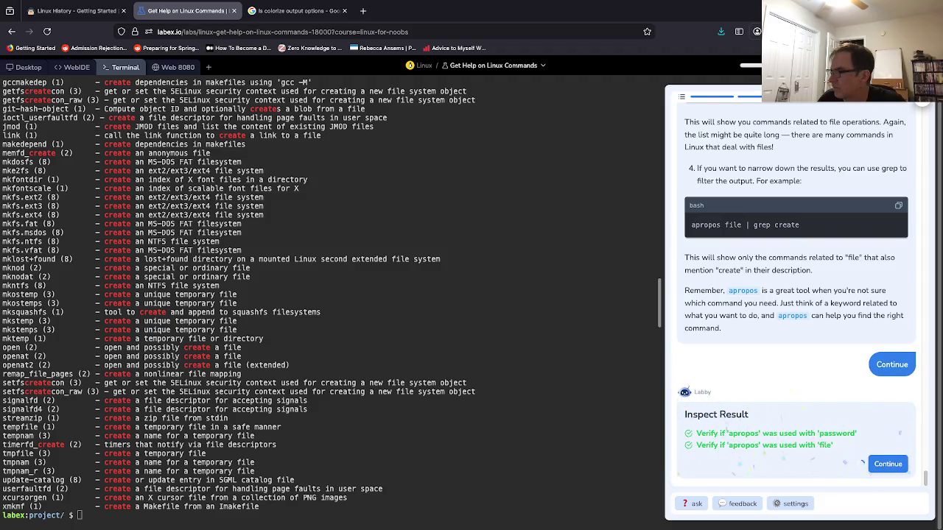
left_click(888, 464)
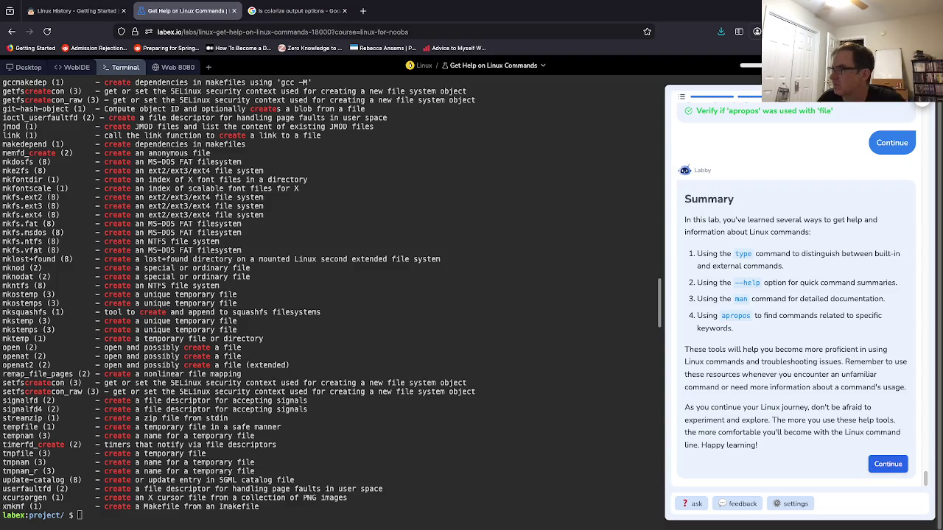
left_click(887, 465)
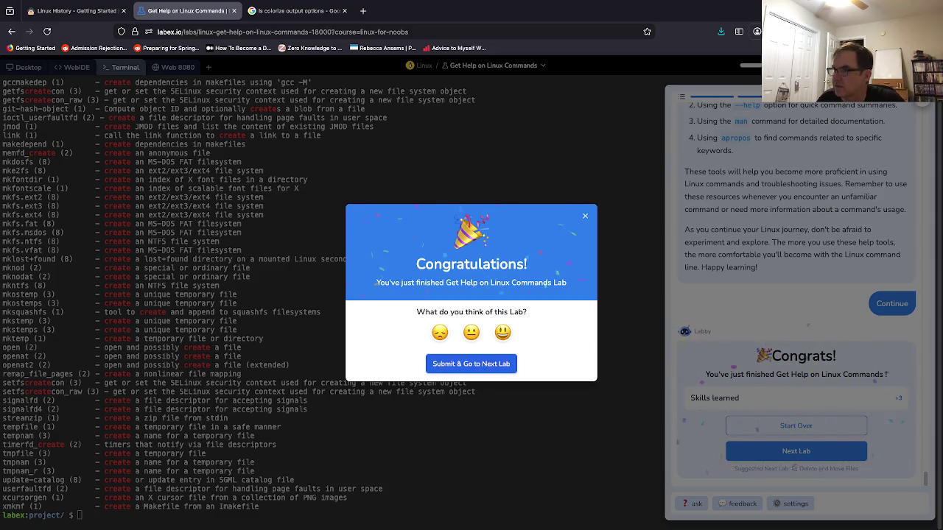
left_click(502, 333)
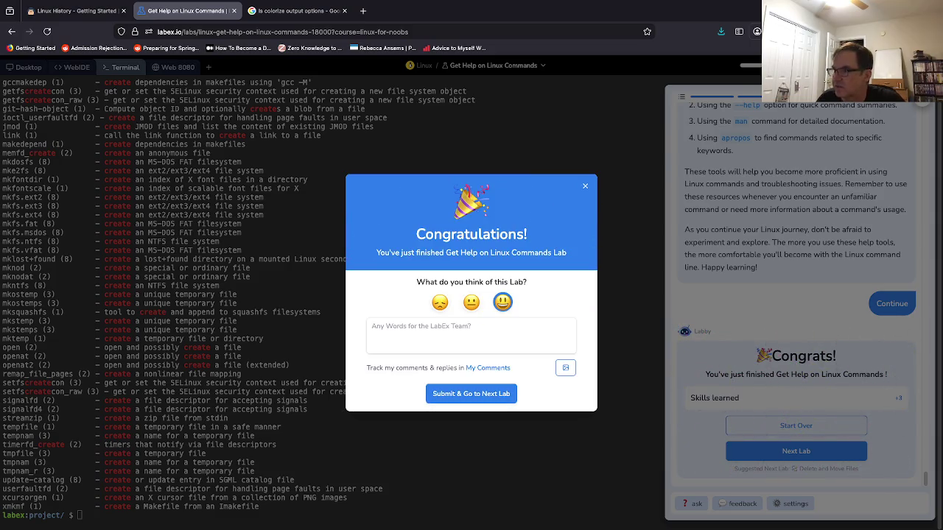
left_click(471, 393)
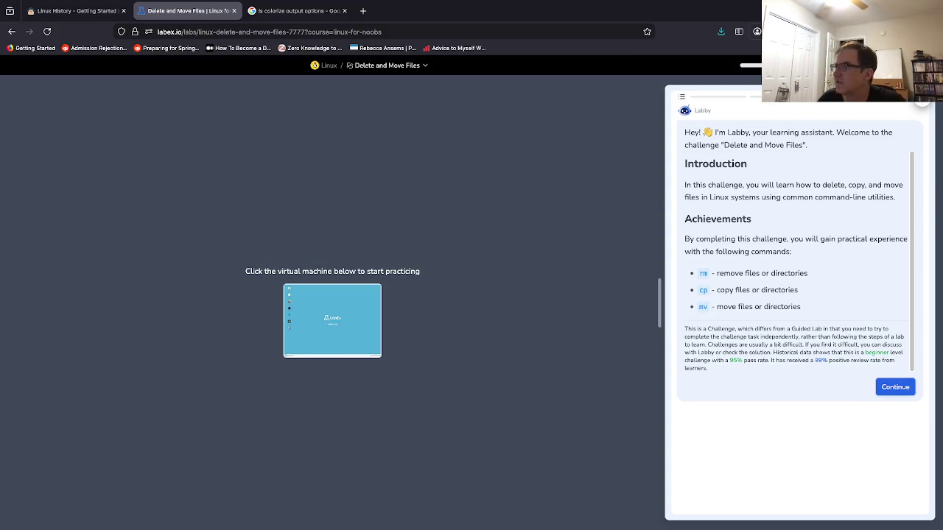
Step: Start the Delete and Move Files VM, then follow the labex.io/learn/linux link
left_click(896, 387)
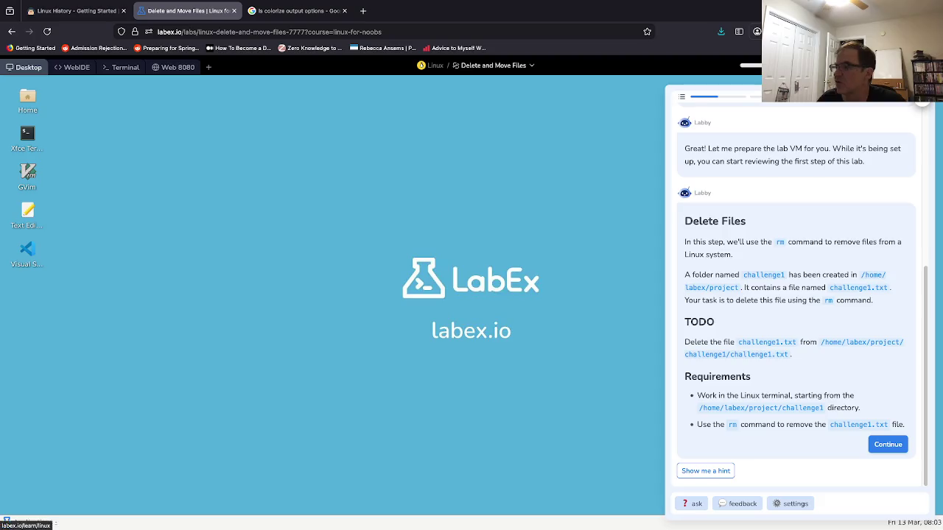
left_click(435, 65)
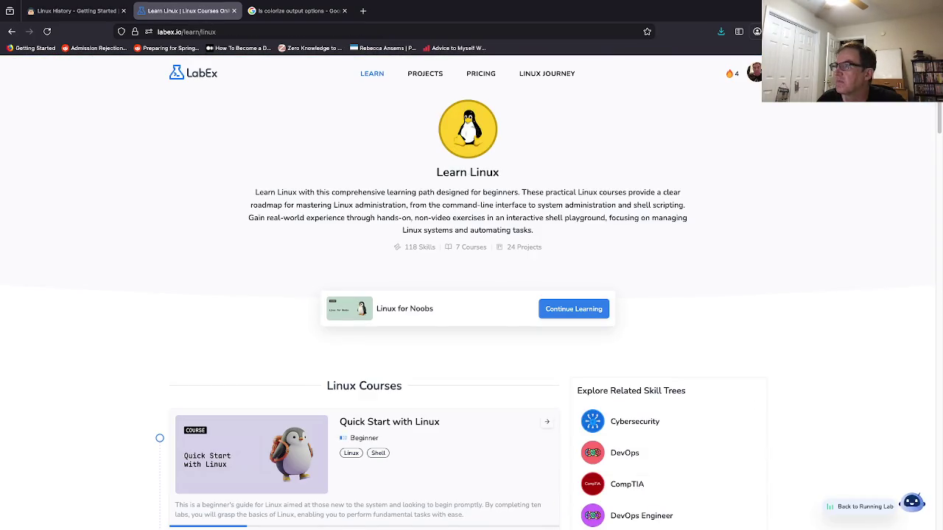
Step: Open Linux Journey and choose the Getting Started card's 1. Linux History lesson
left_click(546, 74)
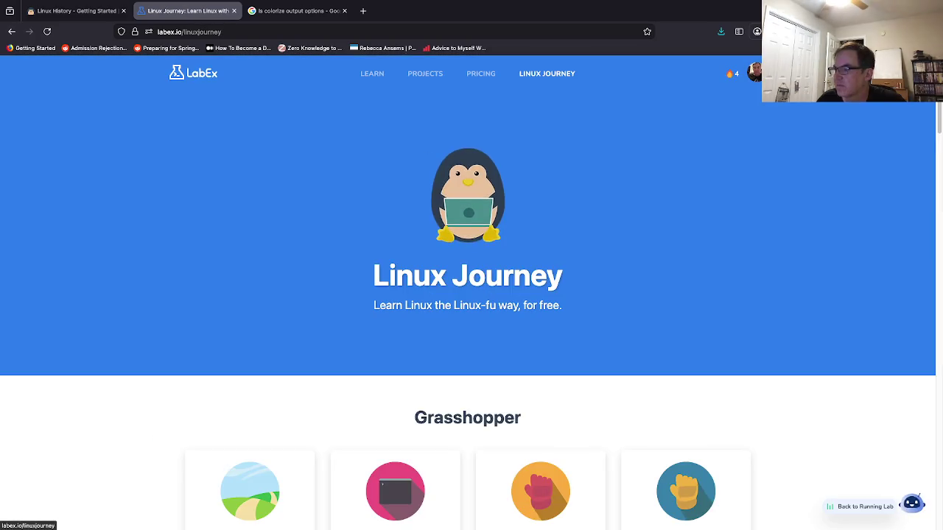
scroll(472, 309, "down", 3)
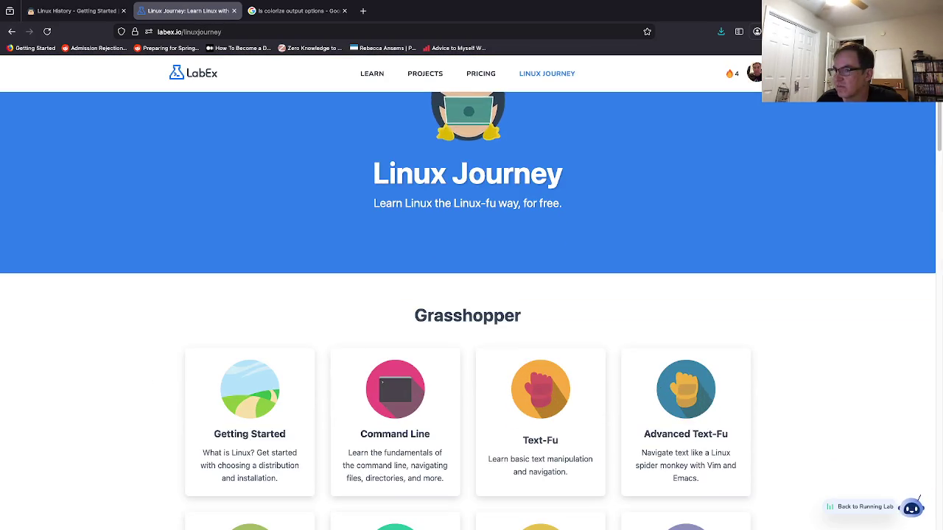
scroll(471, 309, "down", 3)
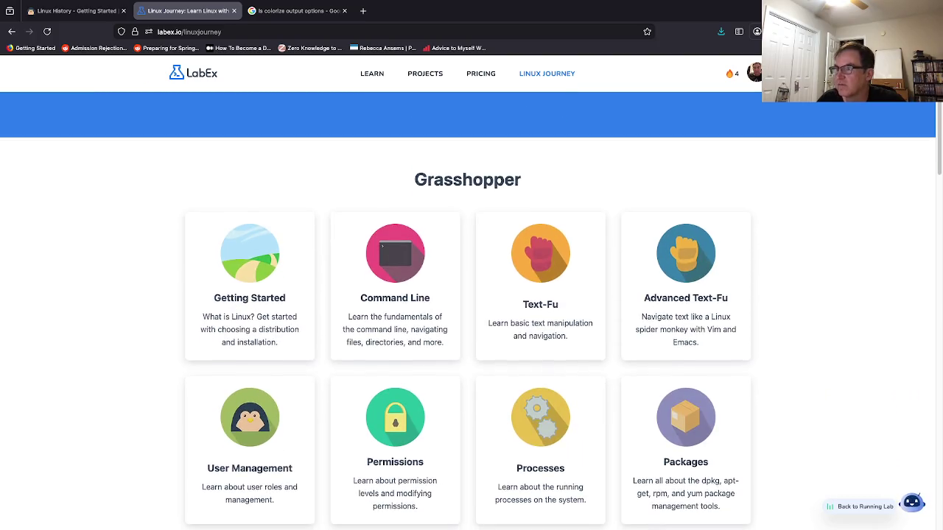
scroll(471, 310, "down", 1)
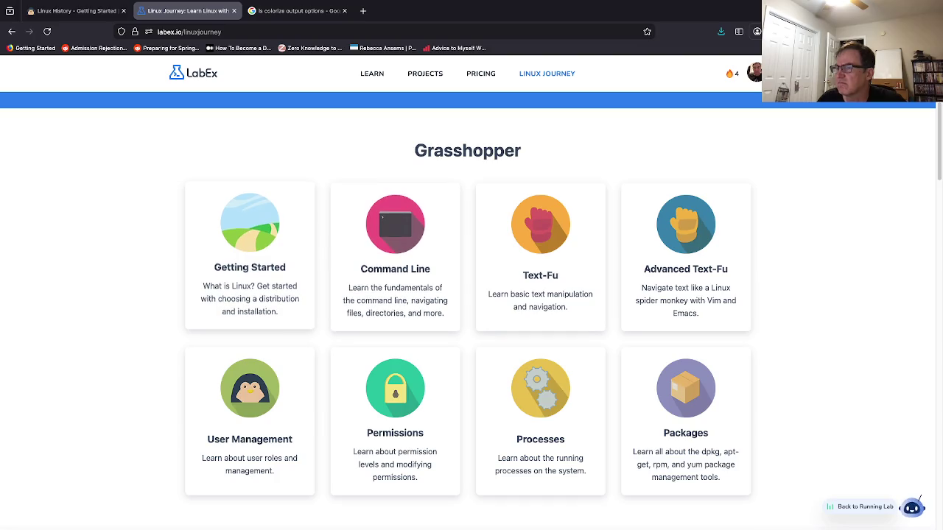
left_click(249, 251)
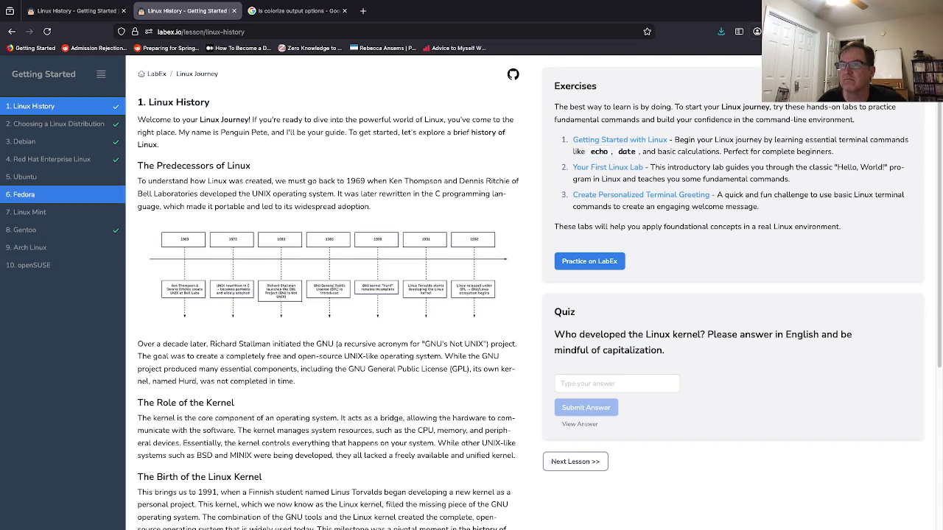
Step: Collapse and re-expand the lesson list, then open the 5. Ubuntu lesson
scroll(29, 195, "down", 1)
scroll(29, 194, "up", 1)
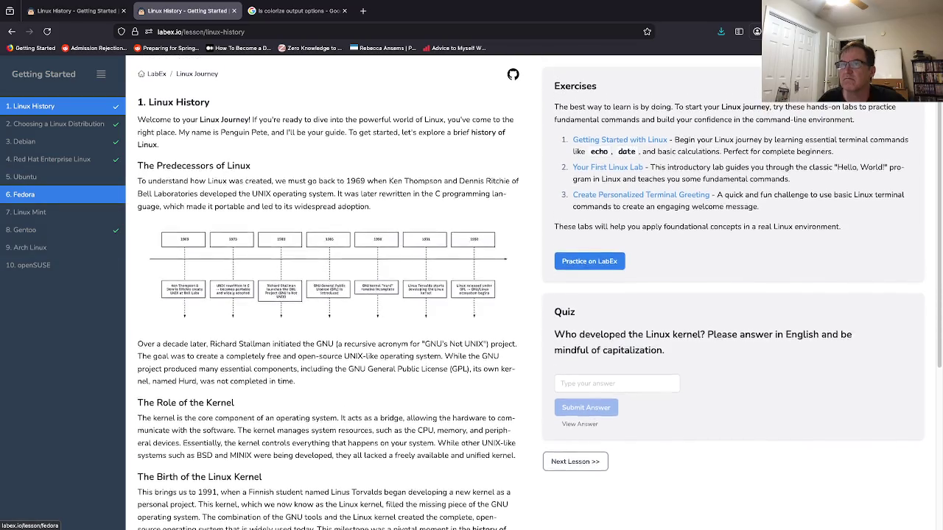
left_click(101, 74)
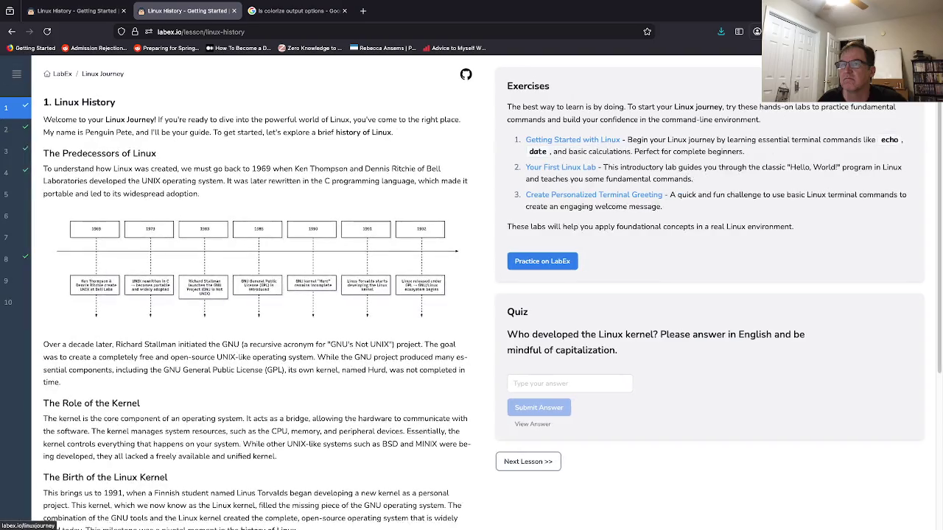
left_click(16, 73)
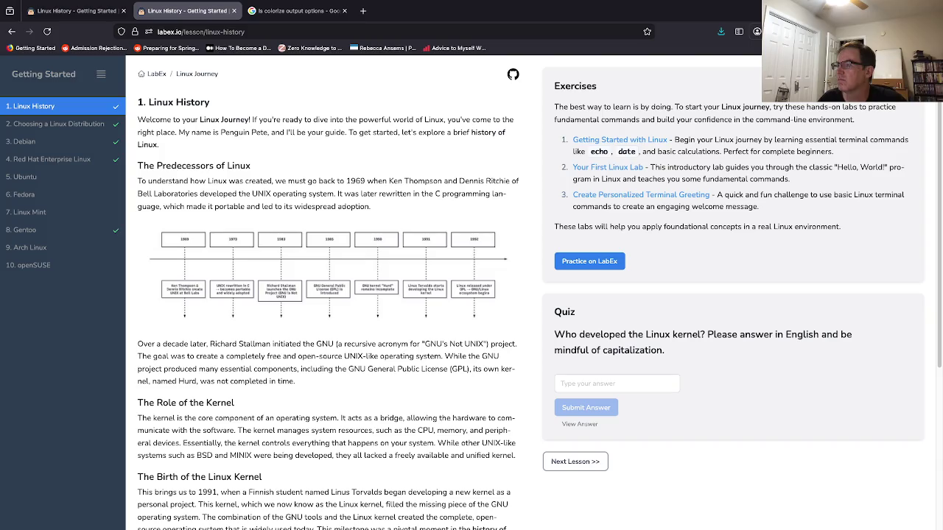
scroll(472, 295, "down", 3)
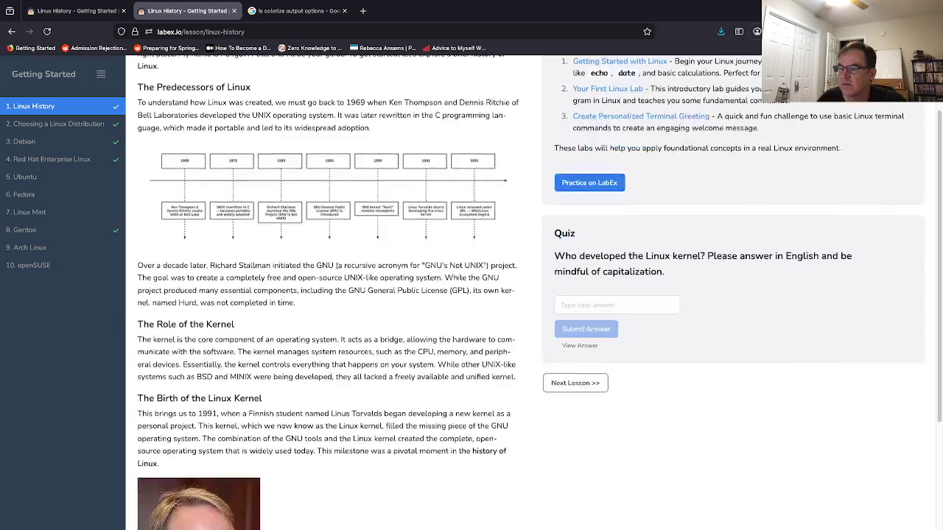
scroll(540, 292, "down", 1)
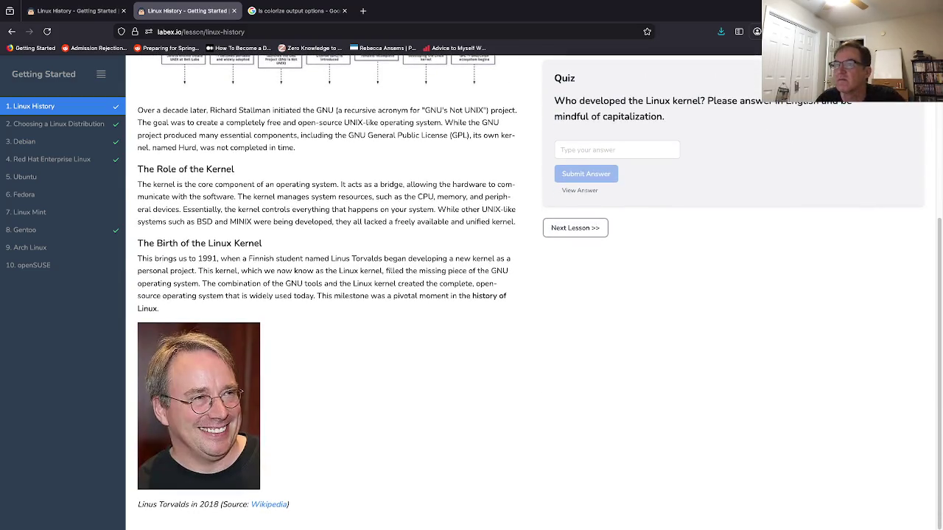
left_click(25, 177)
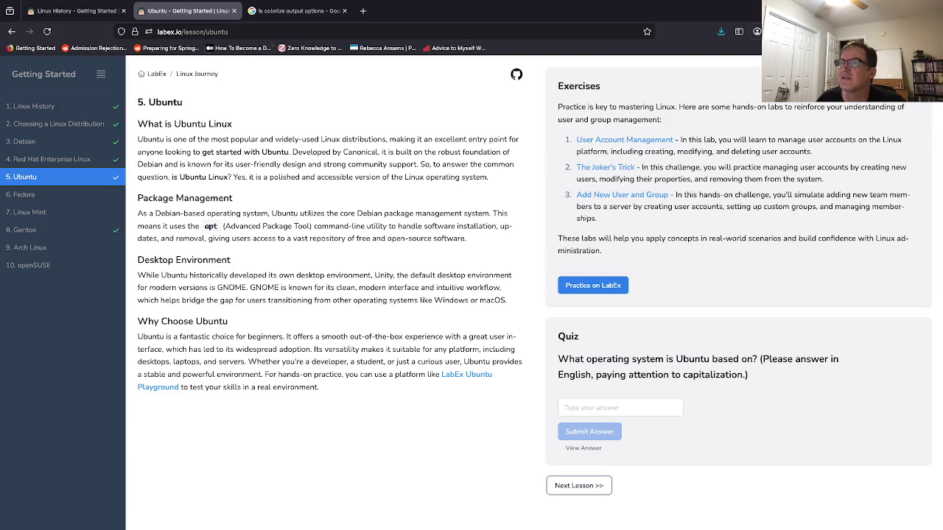
Step: Answer the Ubuntu quiz with 'Debian' and continue to the Fedora lesson
key("ctrl+Page_Up")
key("ctrl+Page_Down")
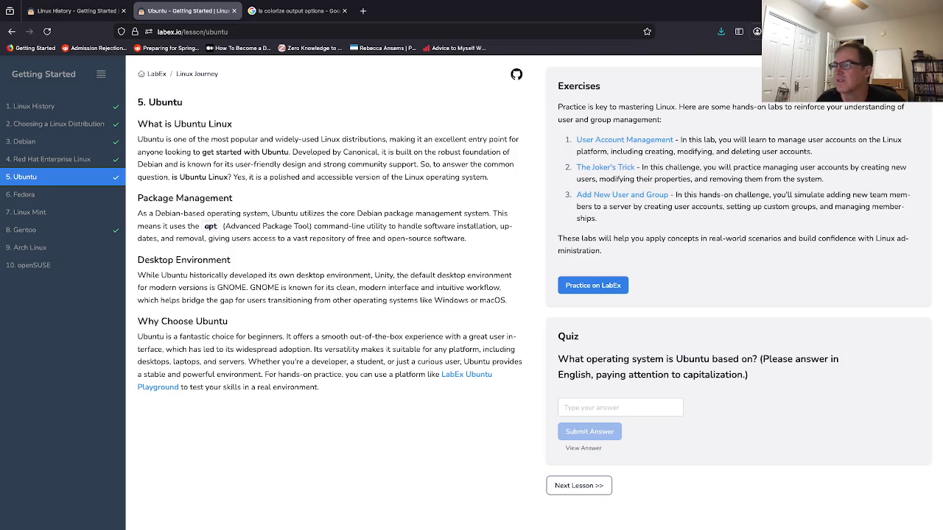
left_click(620, 407)
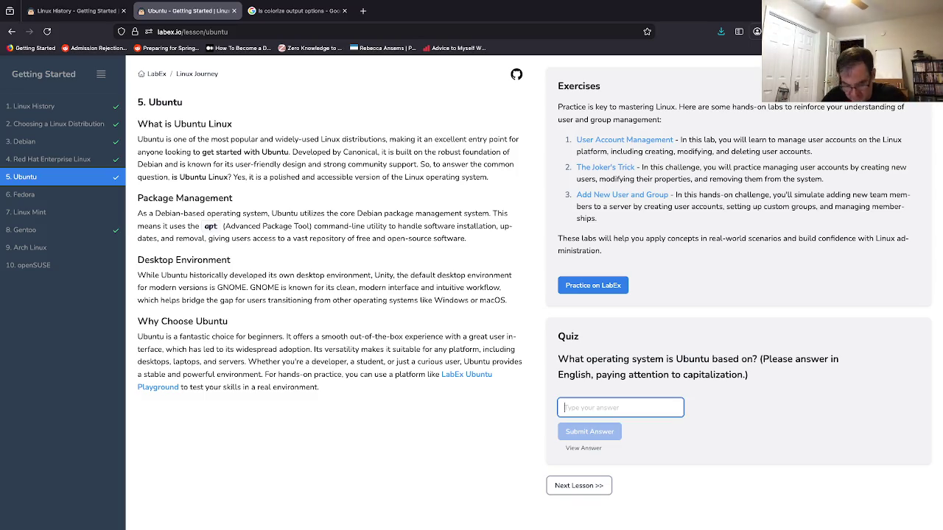
type("Debian")
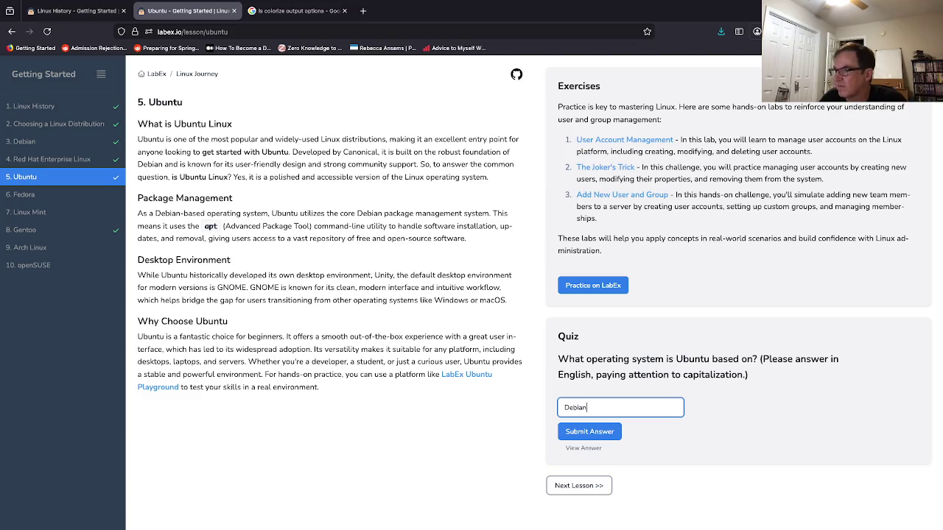
key("Return")
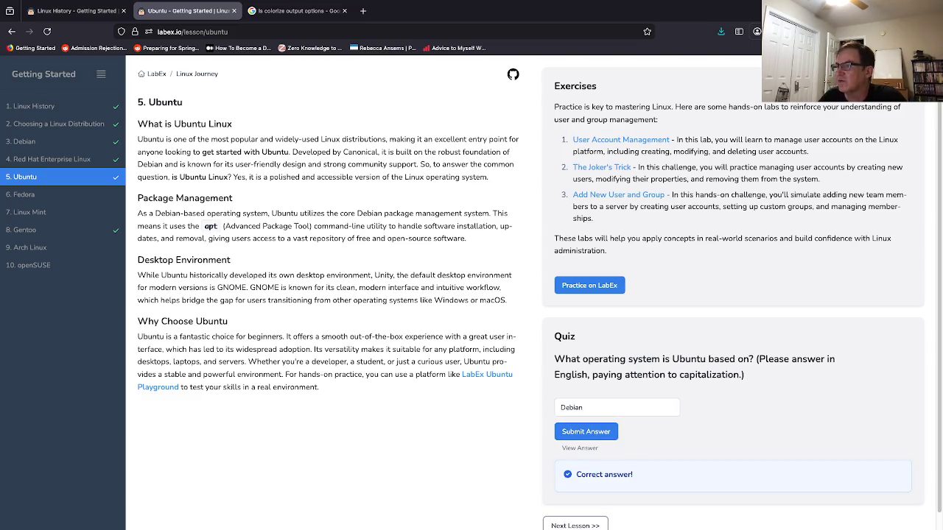
scroll(540, 293, "down", 1)
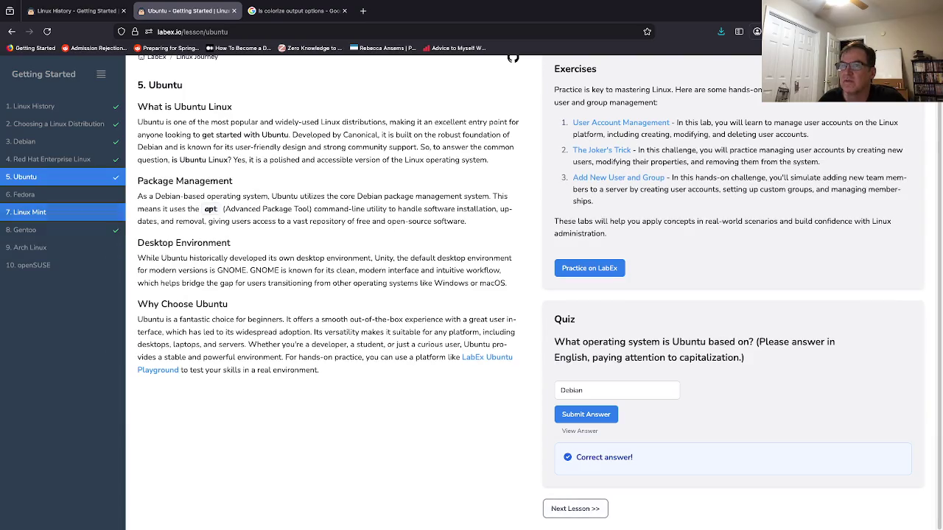
left_click(24, 195)
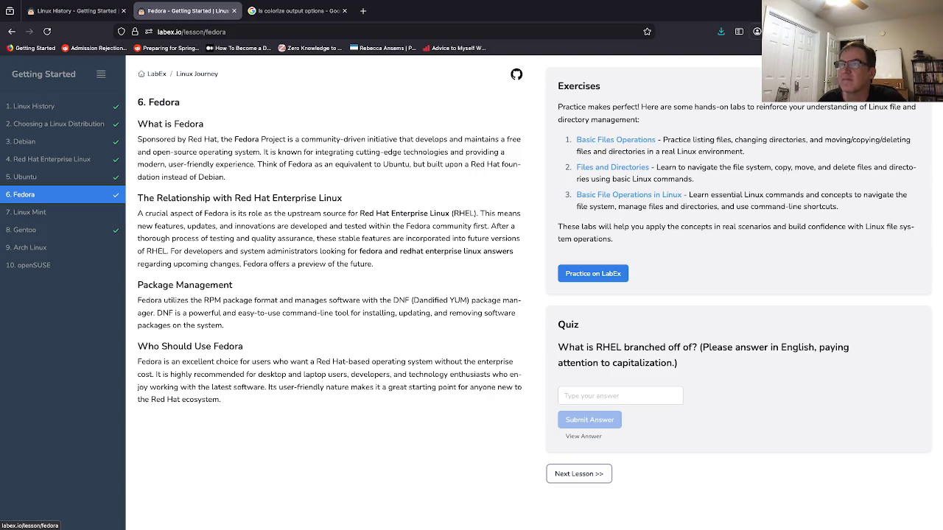
Step: Switch to the Linux History tab and toggle its lesson list closed and open
key("ctrl+shift+Tab")
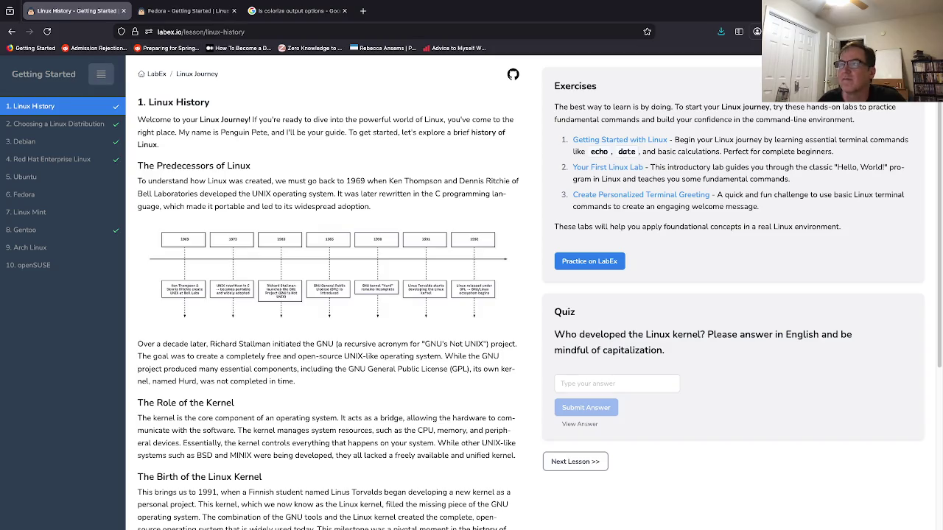
left_click(101, 73)
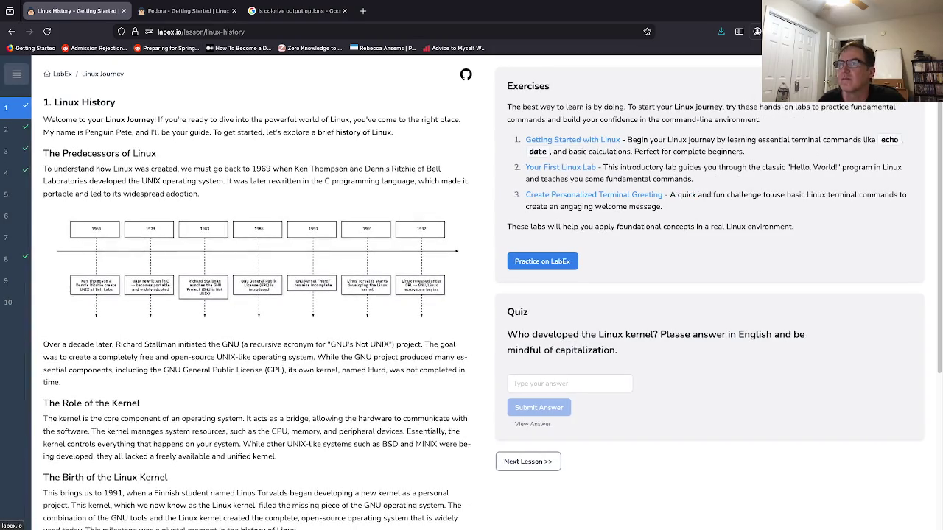
left_click(16, 74)
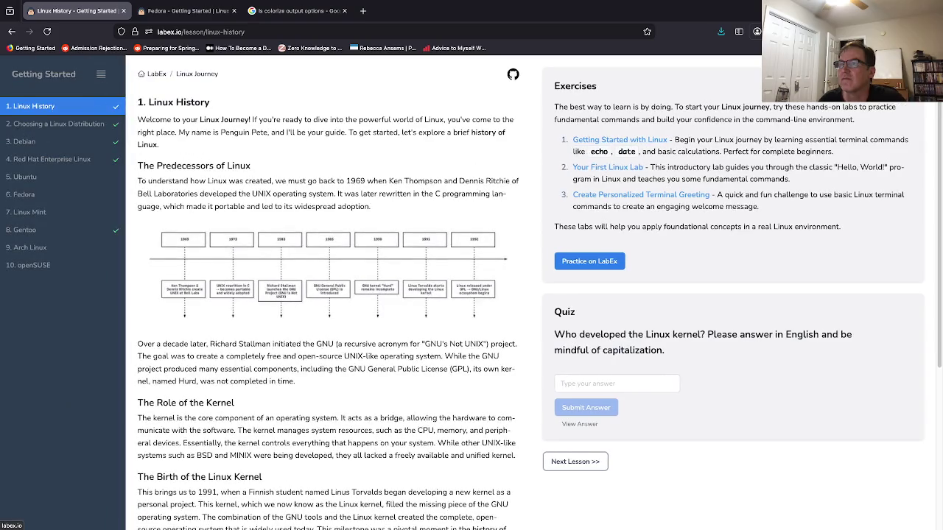
Step: Go back to the labex.io/learn dashboard and open LINUX JOURNEY from the top navigation
key("alt+Left")
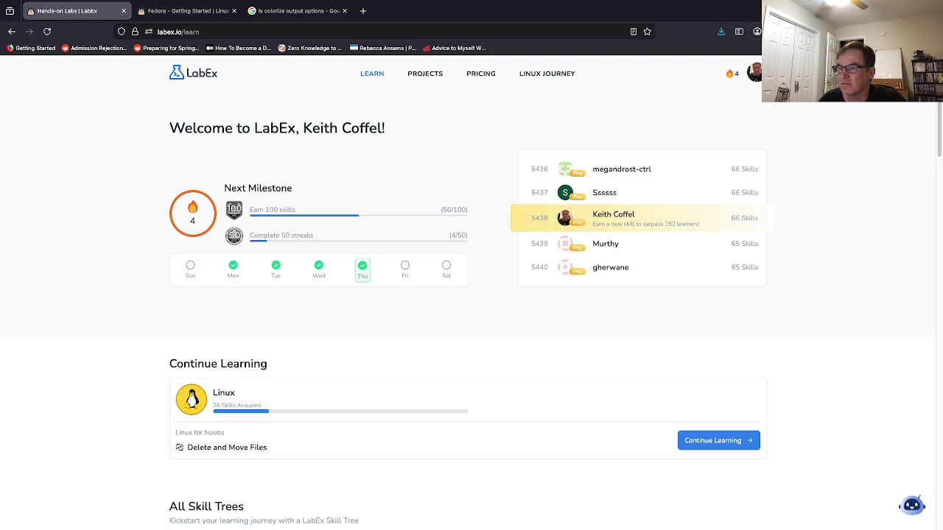
scroll(471, 317, "down", 5)
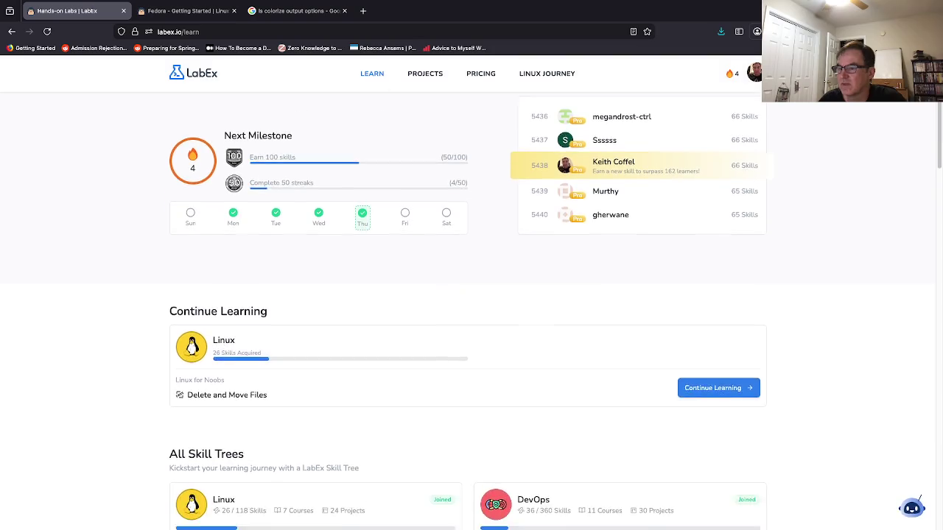
scroll(472, 316, "up", 5)
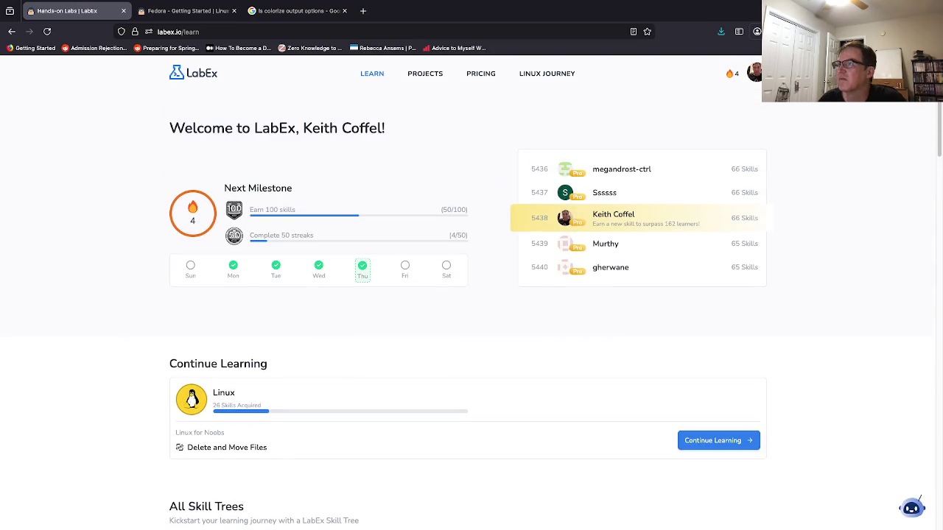
left_click(546, 74)
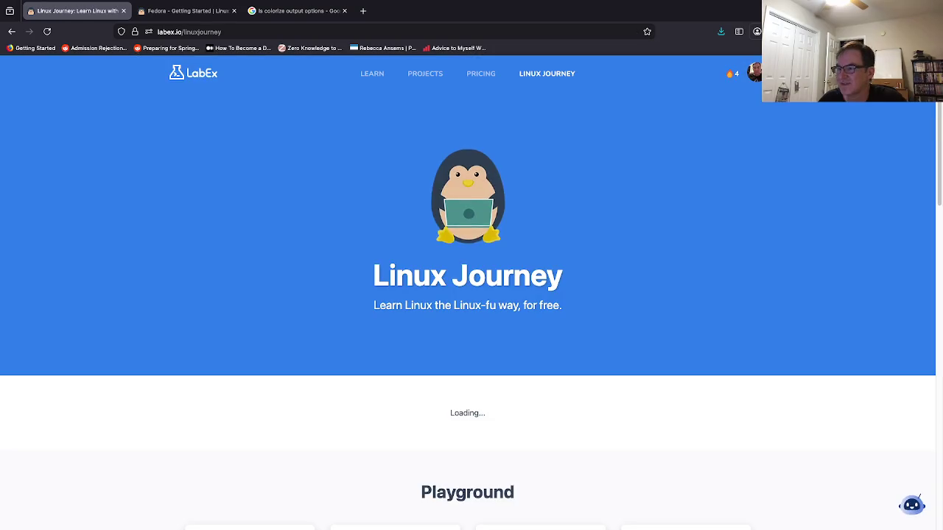
Step: Open the Command Line course's first lesson, toggle its lesson list, and return to Linux Journey
scroll(472, 309, "down", 3)
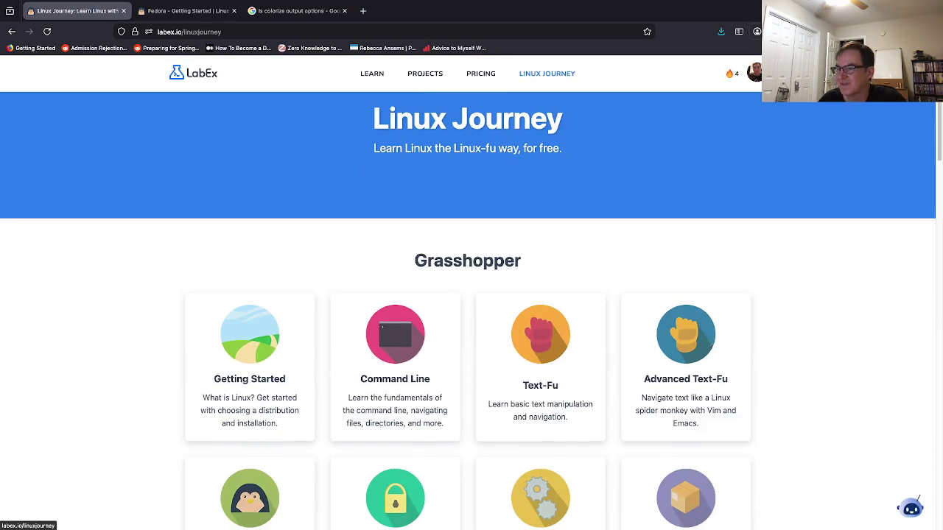
scroll(471, 309, "down", 2)
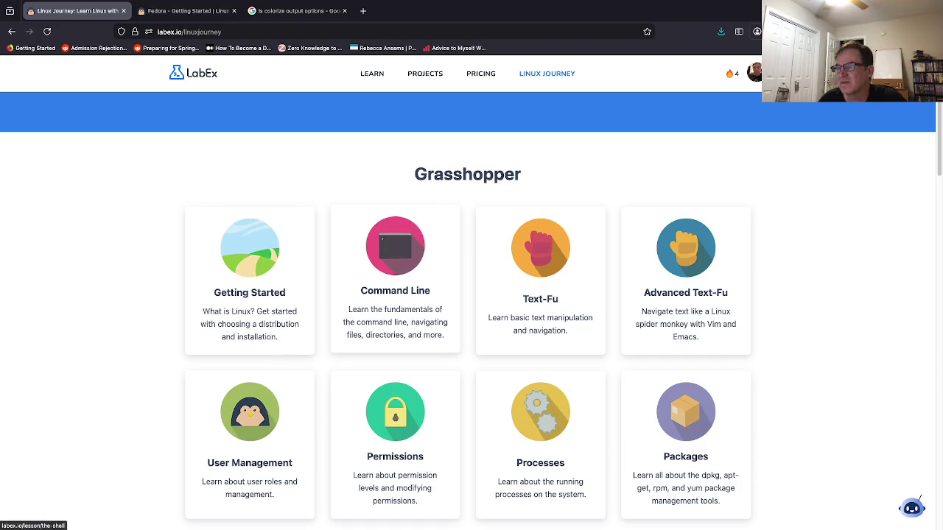
left_click(395, 293)
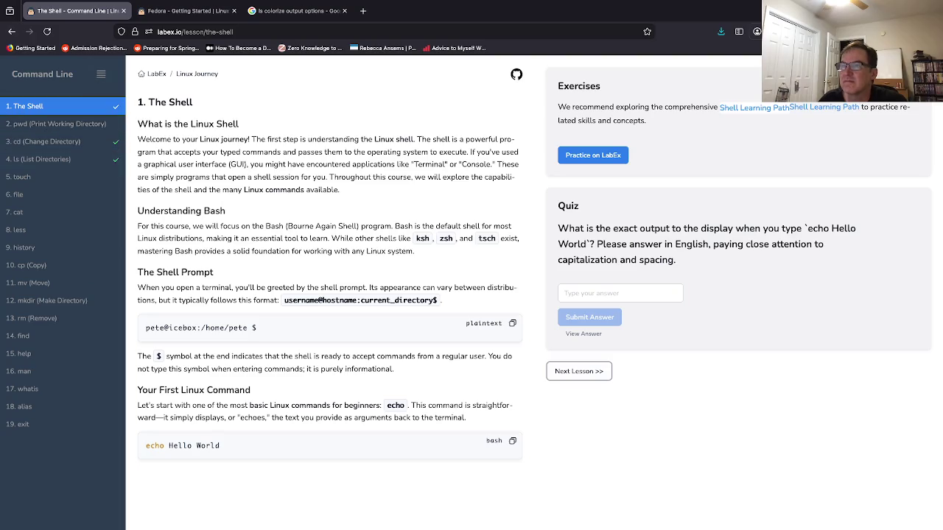
left_click(101, 73)
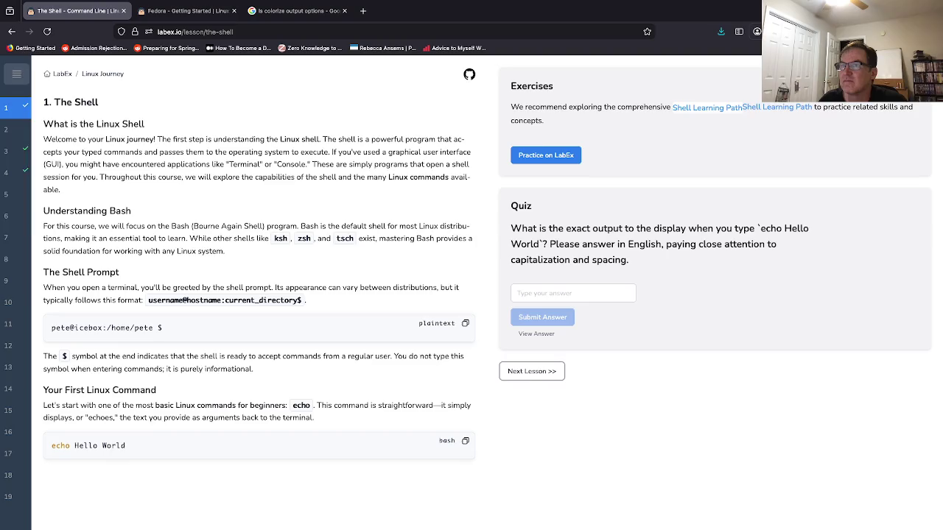
left_click(16, 73)
left_click(197, 74)
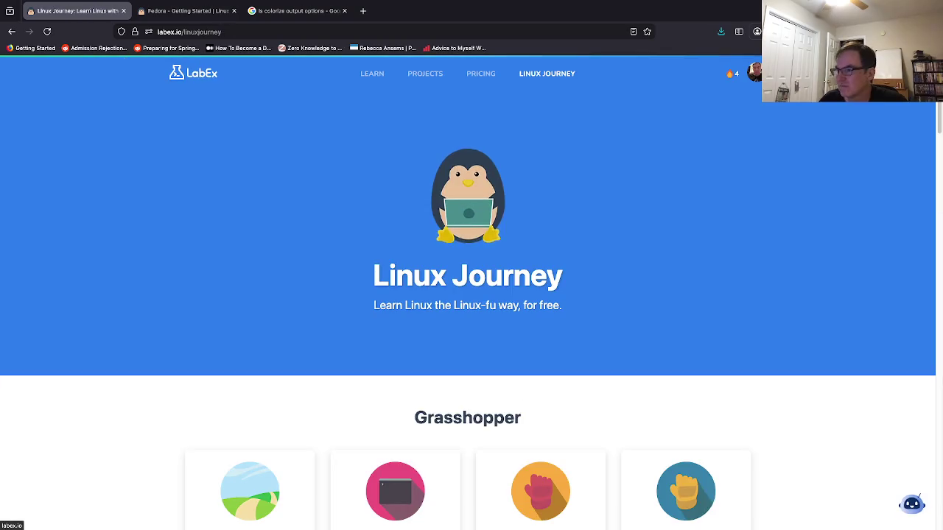
Step: View the Text-Fu standard output lesson, then go to the LabEx learning dashboard
scroll(471, 309, "down", 2)
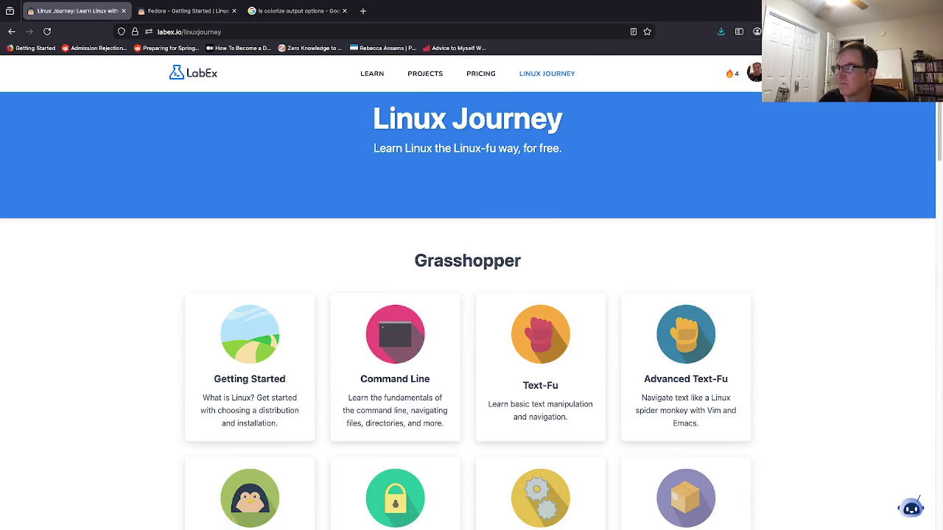
scroll(472, 310, "down", 1)
scroll(472, 309, "down", 5)
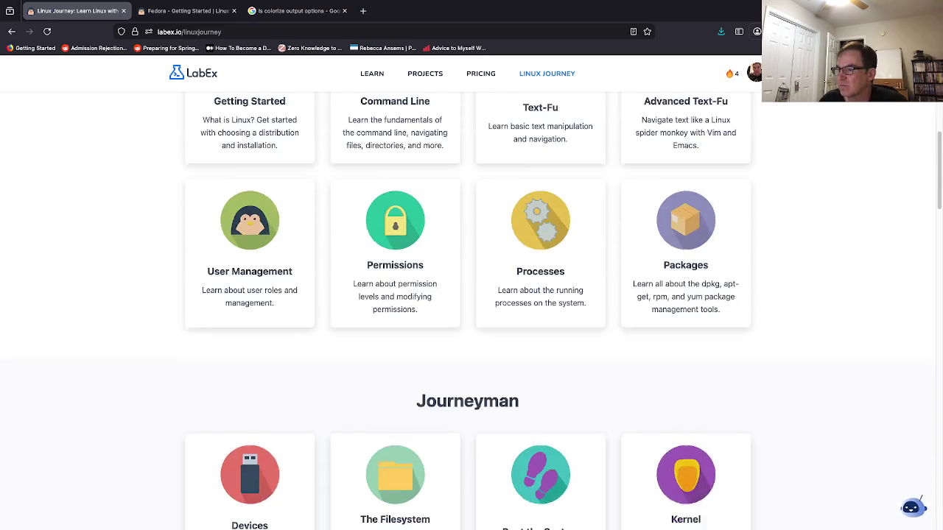
scroll(471, 309, "up", 1)
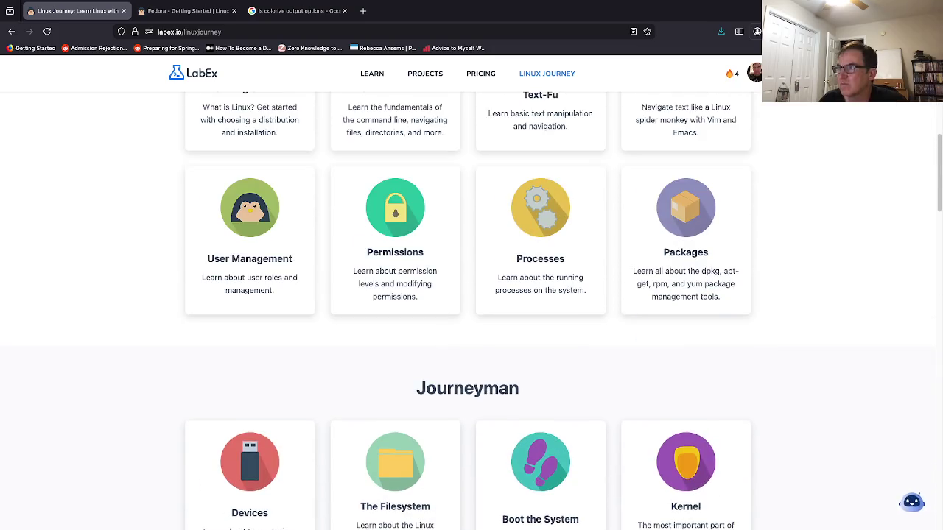
scroll(471, 310, "up", 2)
scroll(472, 310, "up", 1)
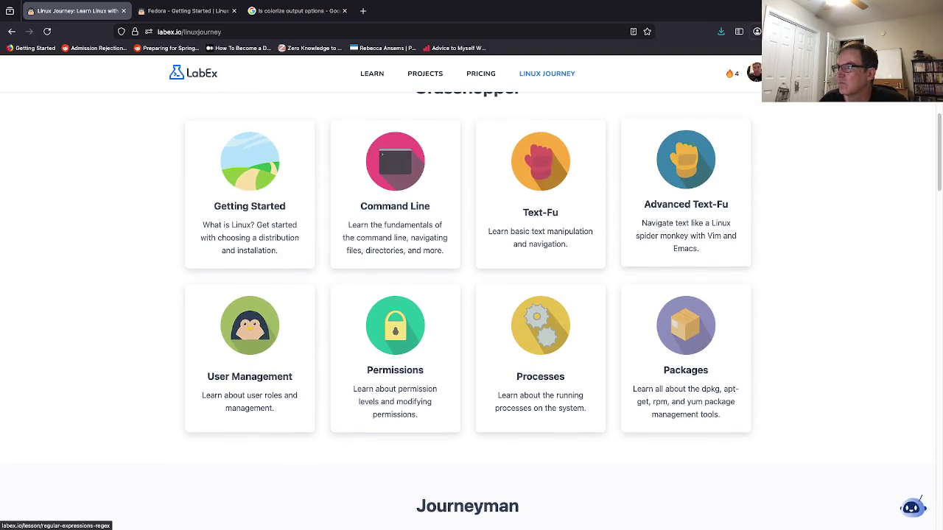
left_click(540, 210)
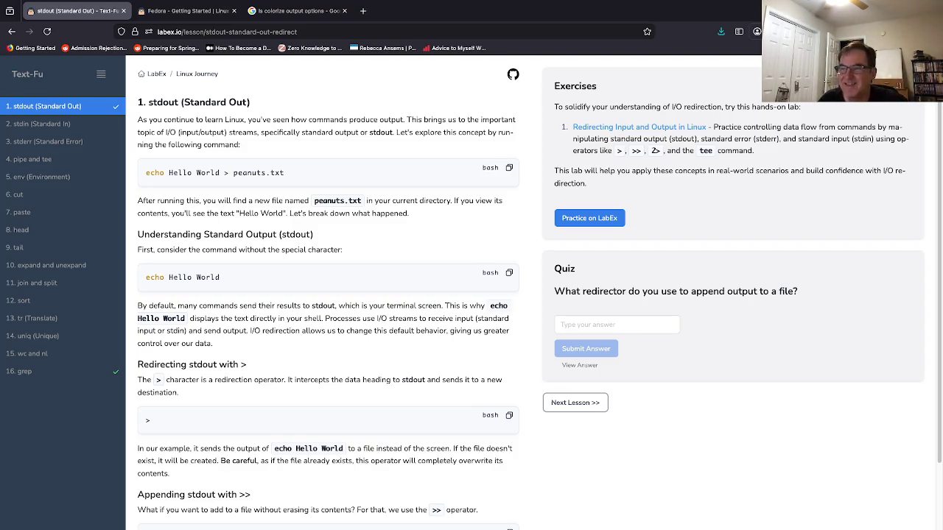
left_click(197, 74)
scroll(471, 294, "down", 1)
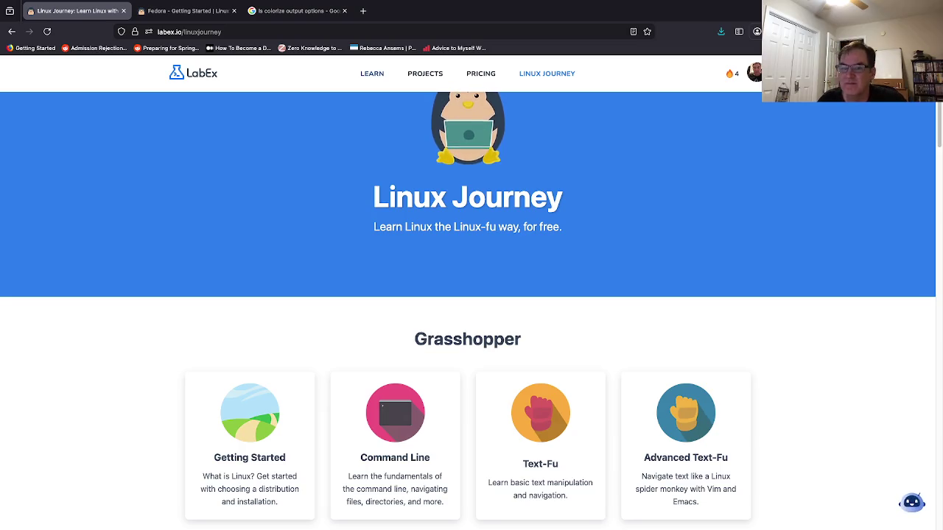
left_click(372, 74)
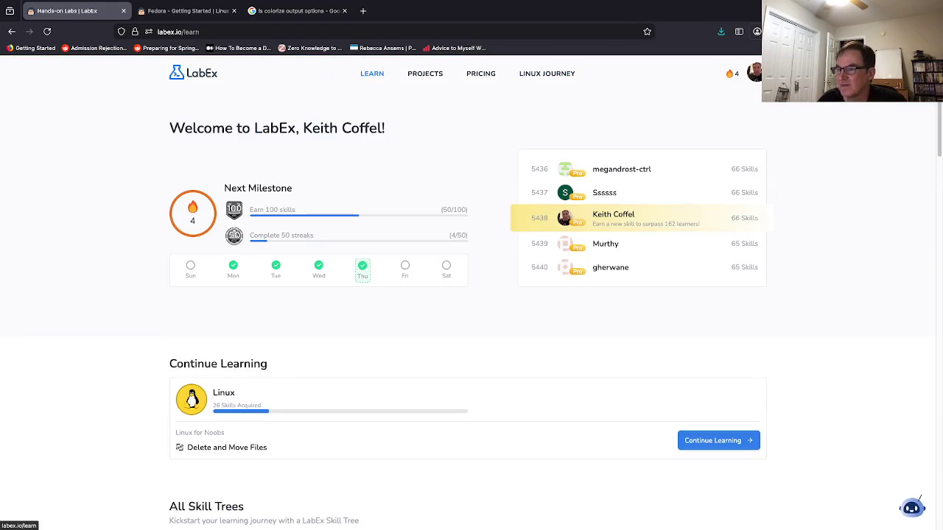
Step: Open the Linux skill tree and scroll through its course lab list
scroll(472, 295, "down", 2)
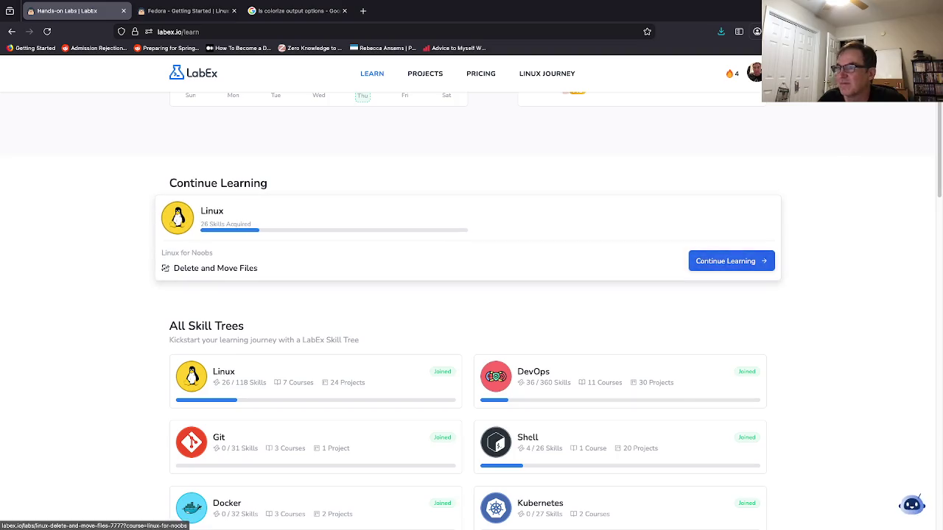
left_click(212, 214)
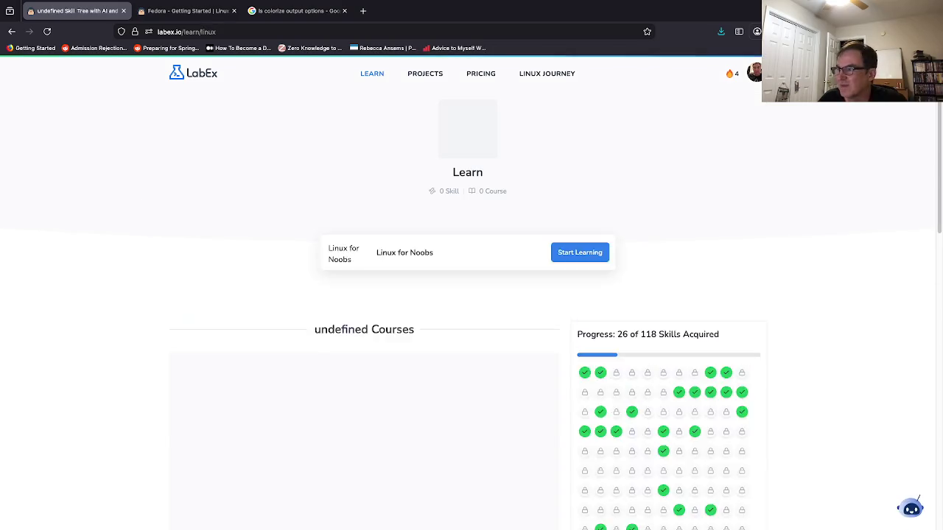
scroll(472, 295, "down", 4)
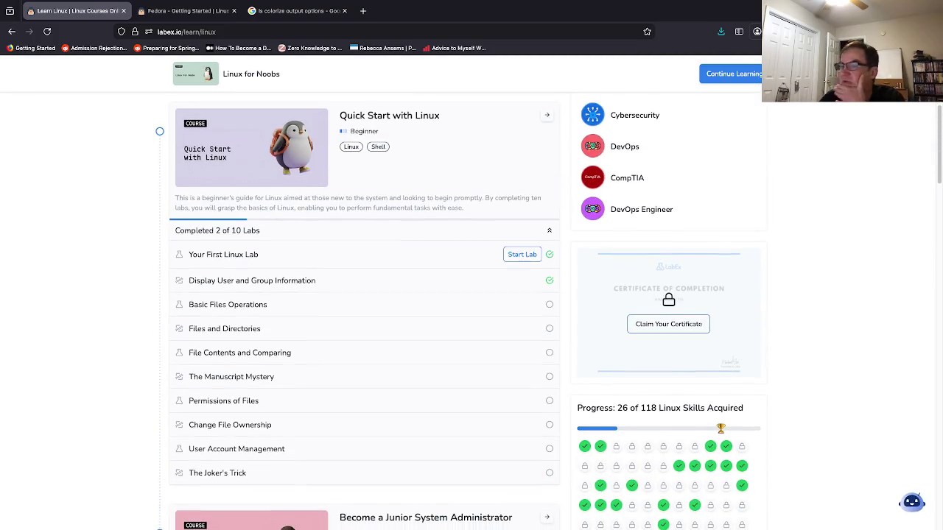
scroll(471, 310, "down", 1)
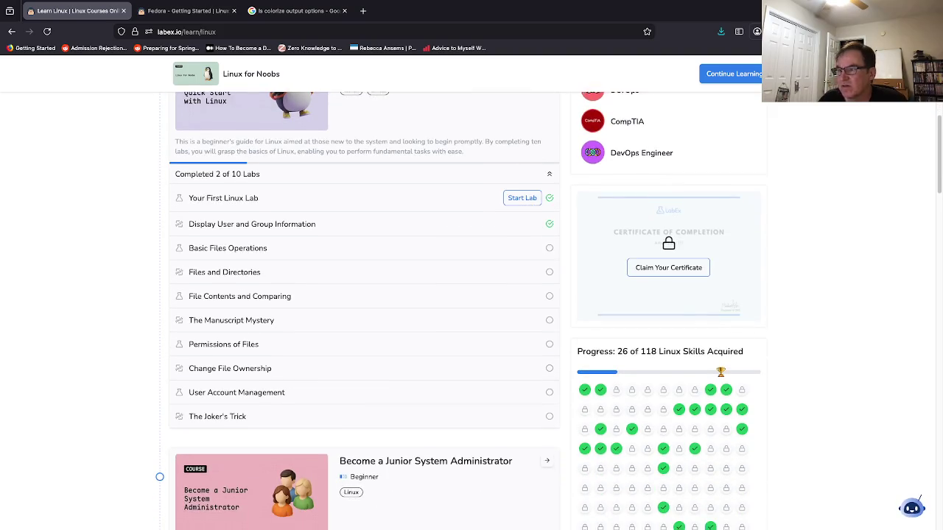
scroll(471, 309, "down", 1)
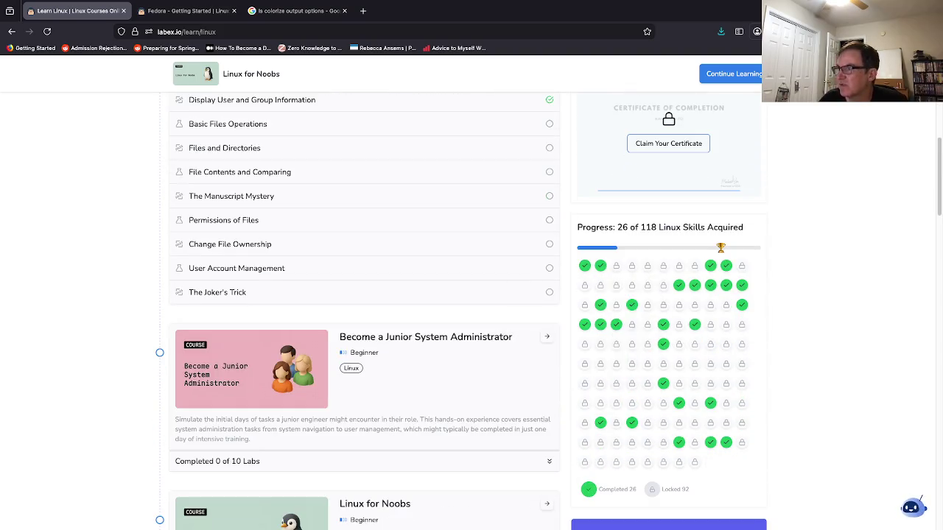
scroll(520, 251, "up", 2)
scroll(520, 254, "up", 2)
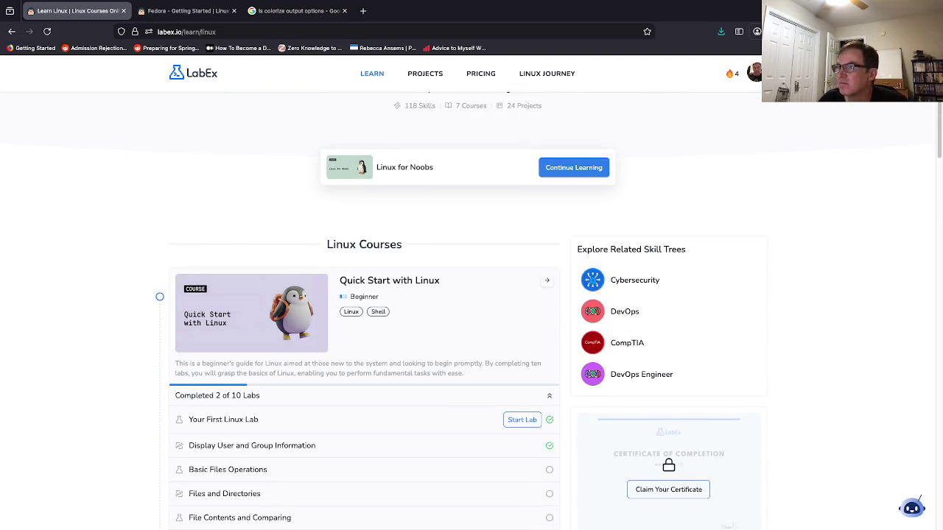
scroll(448, 311, "up", 1)
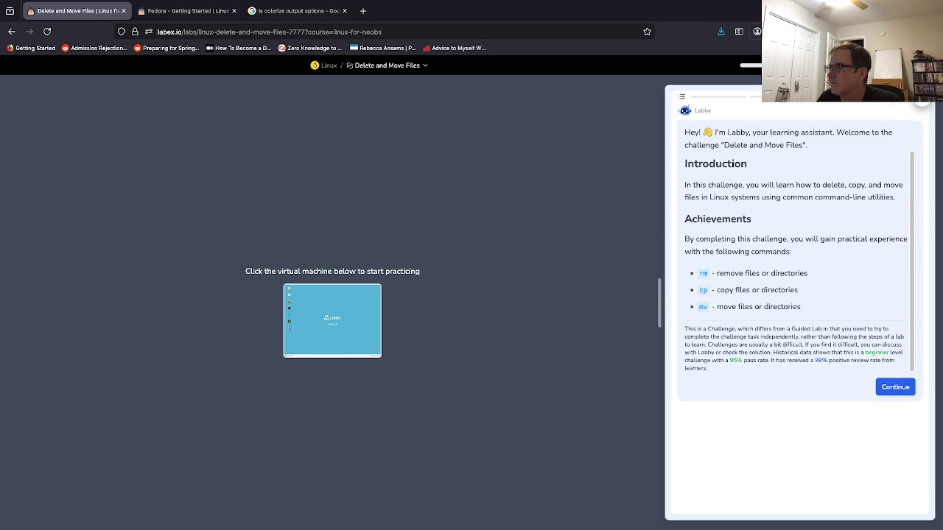
Step: Advance to the Delete Files step and close the Fedora lesson tab
left_click(896, 386)
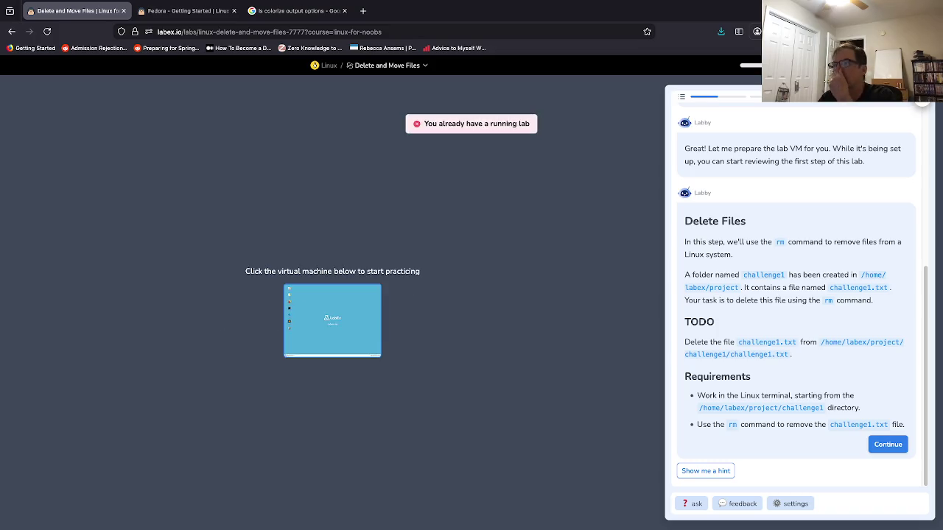
left_click(187, 11)
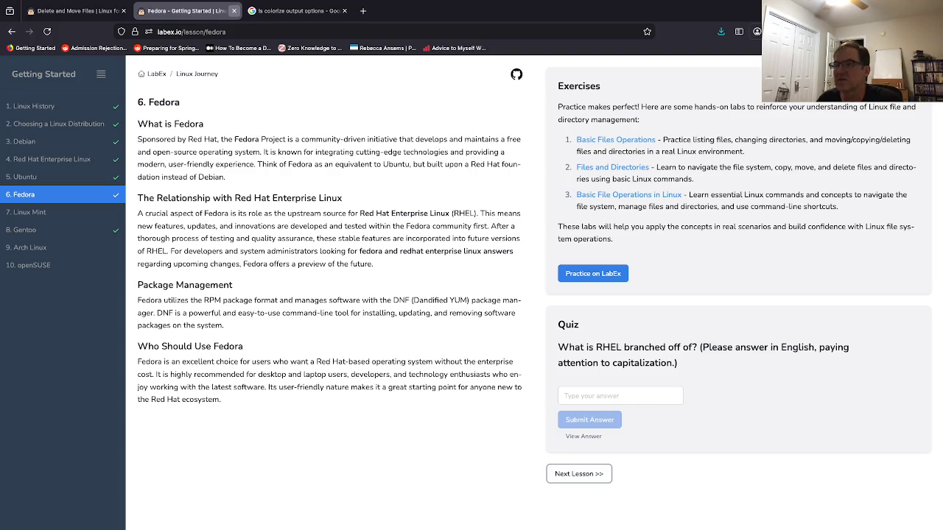
left_click(234, 10)
left_click(74, 10)
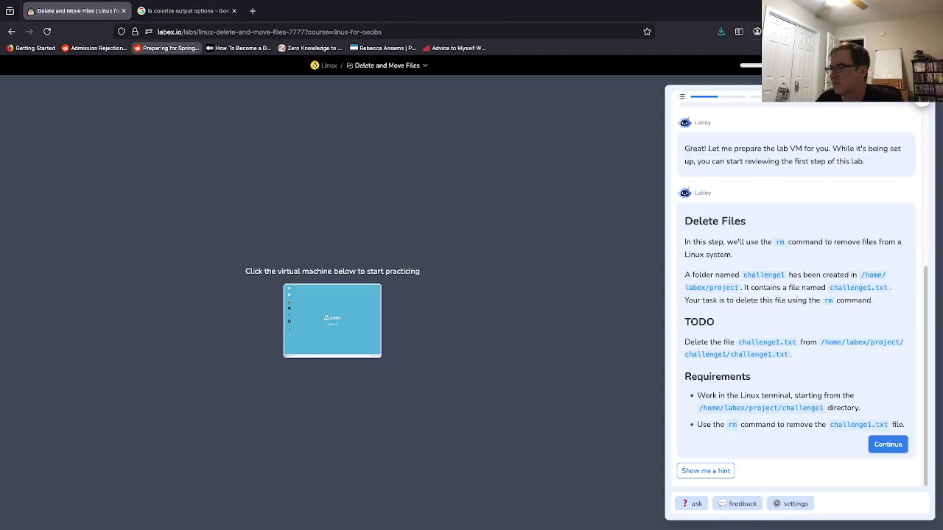
Step: Try twice to start the lab's virtual machine
left_click(333, 321)
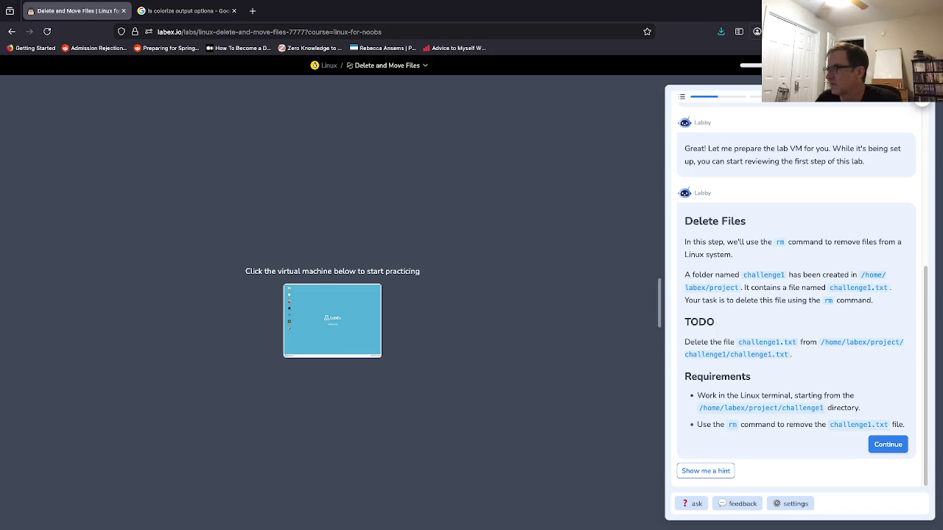
scroll(796, 295, "up", 5)
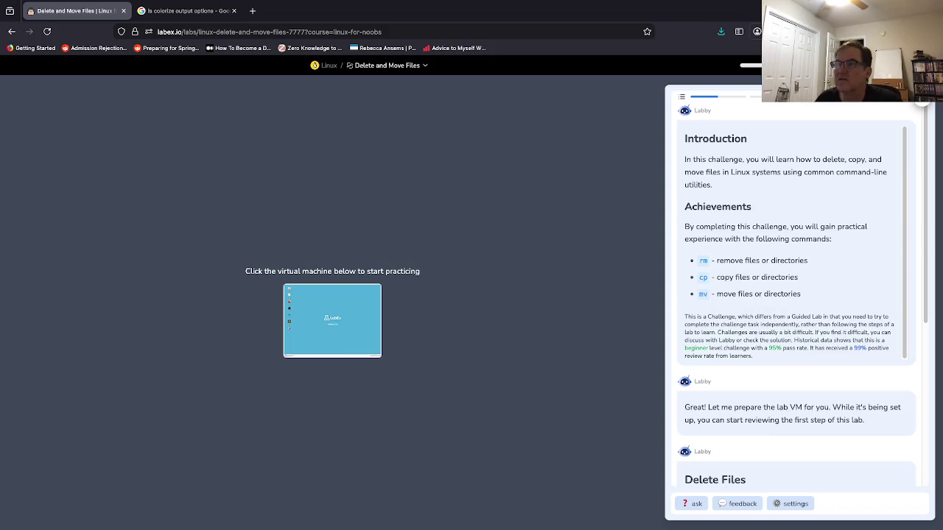
left_click(332, 320)
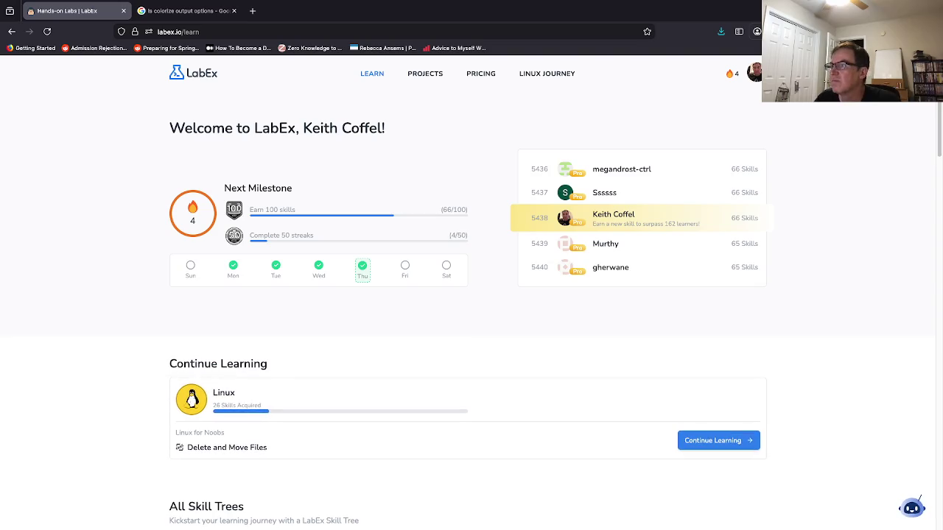
Step: Browse the skill trees, open DevOps, and resume the Delete and Move Files lab
scroll(468, 317, "down", 3)
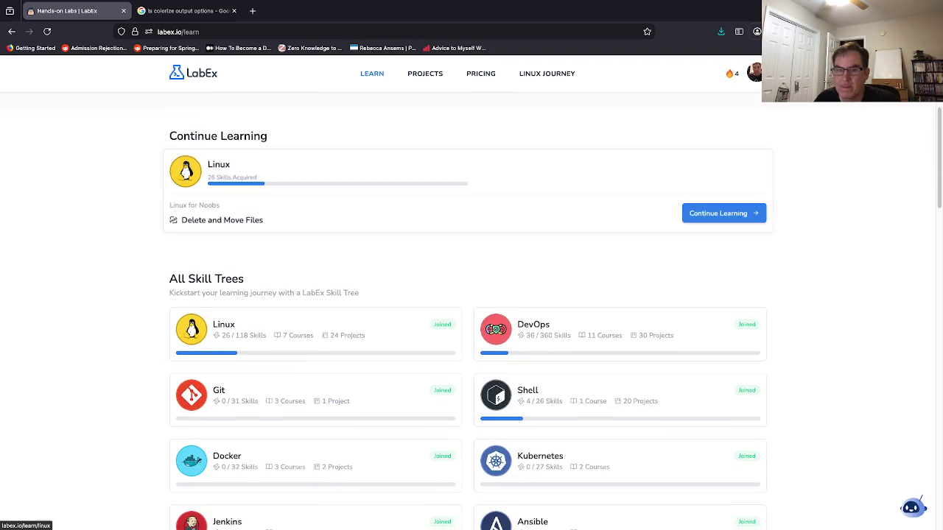
scroll(317, 243, "down", 2)
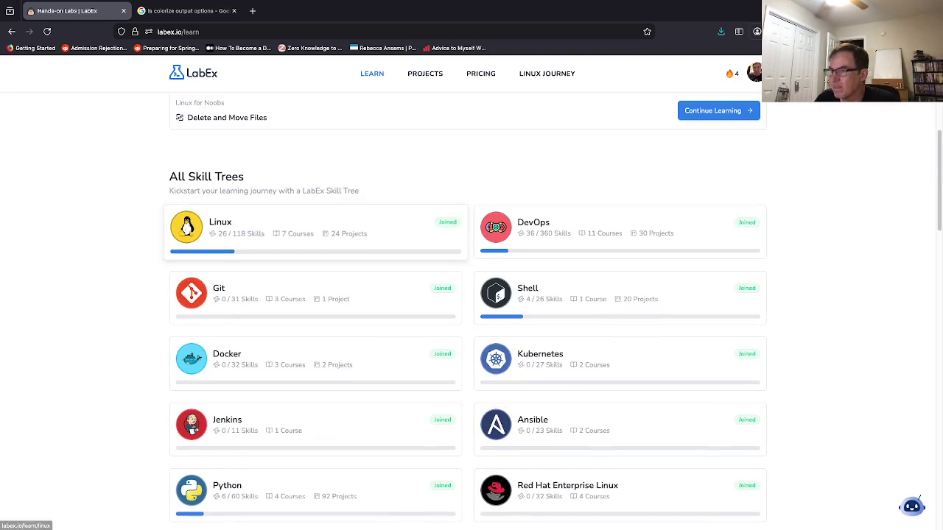
scroll(317, 243, "down", 3)
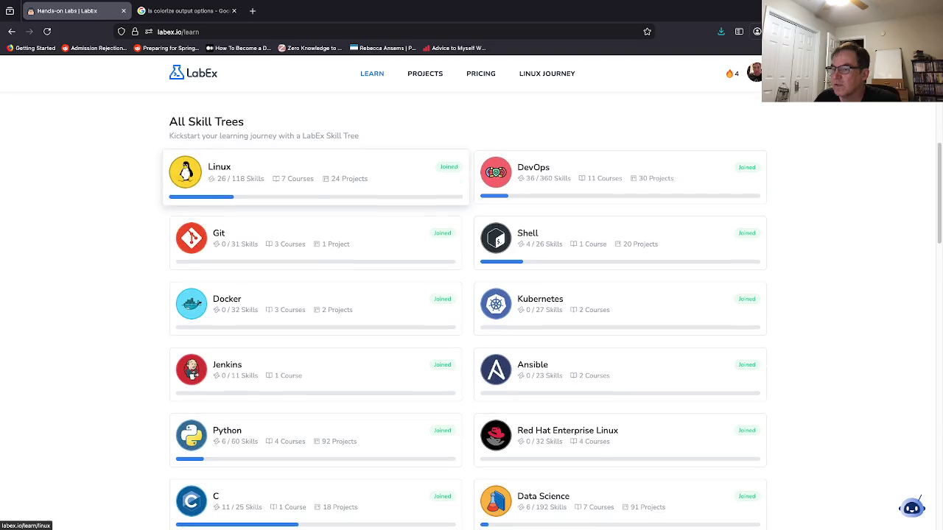
scroll(317, 221, "down", 3)
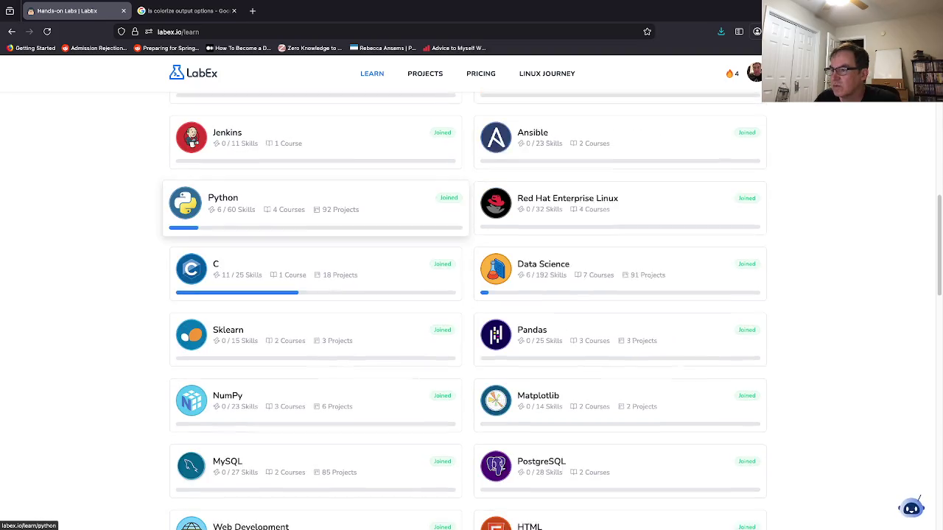
scroll(316, 247, "down", 3)
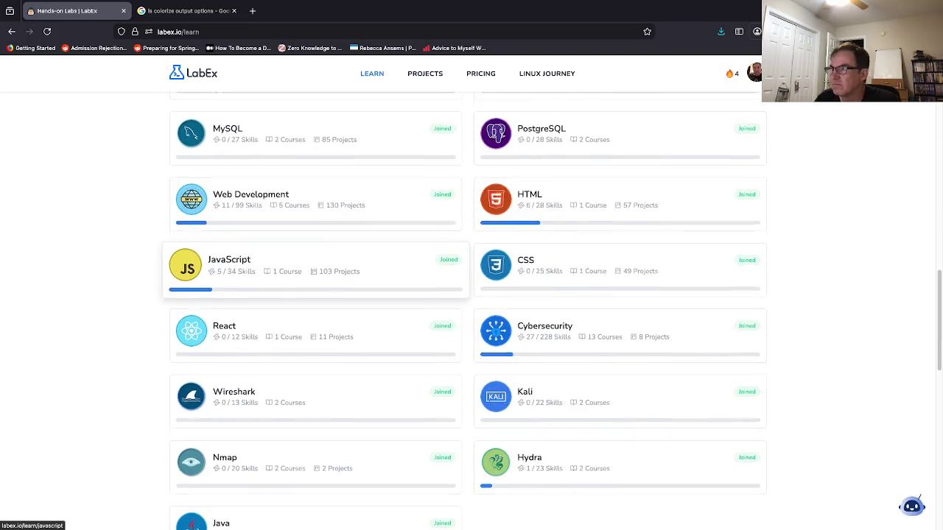
scroll(317, 346, "up", 7)
scroll(317, 346, "up", 3)
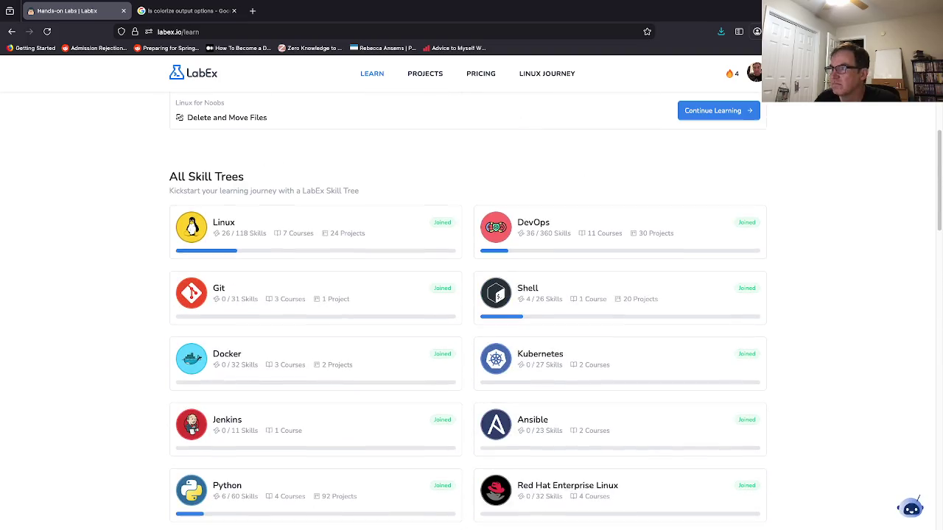
left_click(618, 273)
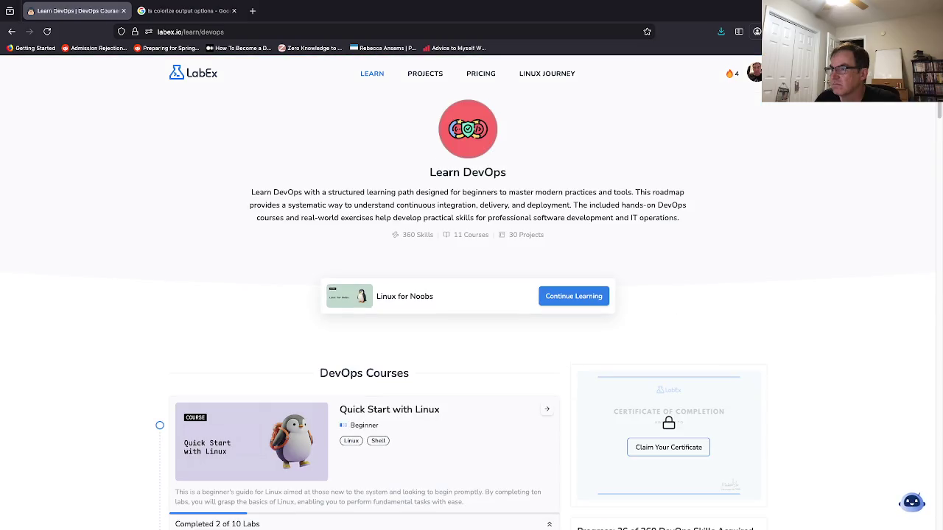
left_click(574, 296)
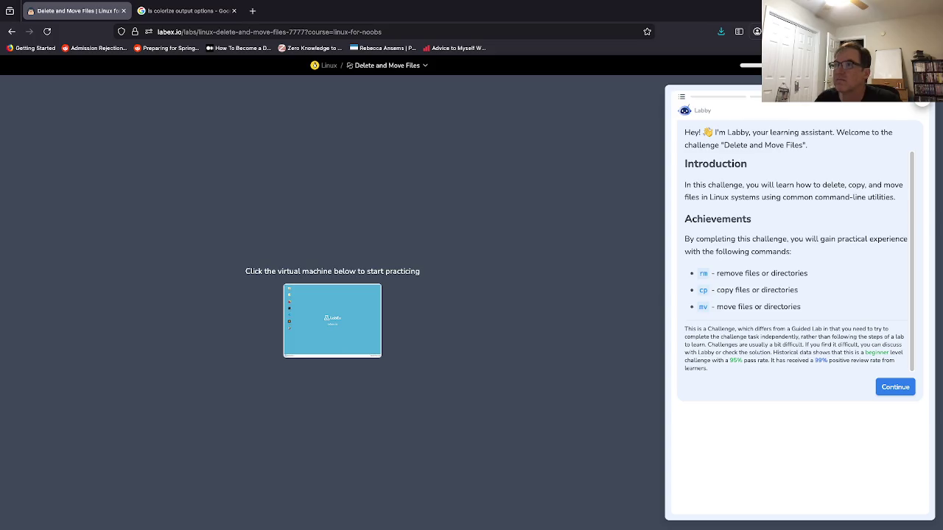
Step: Load labex.io/ in a new Firefox tab
left_click(252, 10)
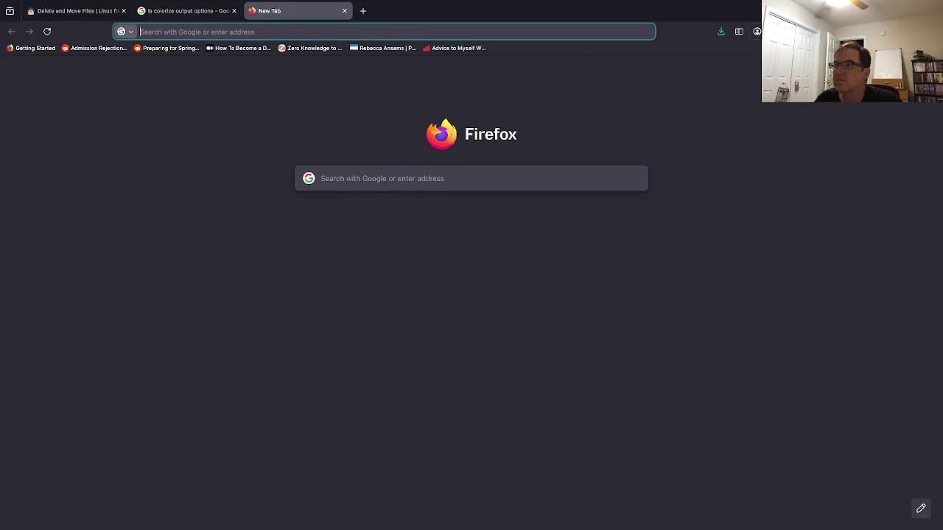
key("Down")
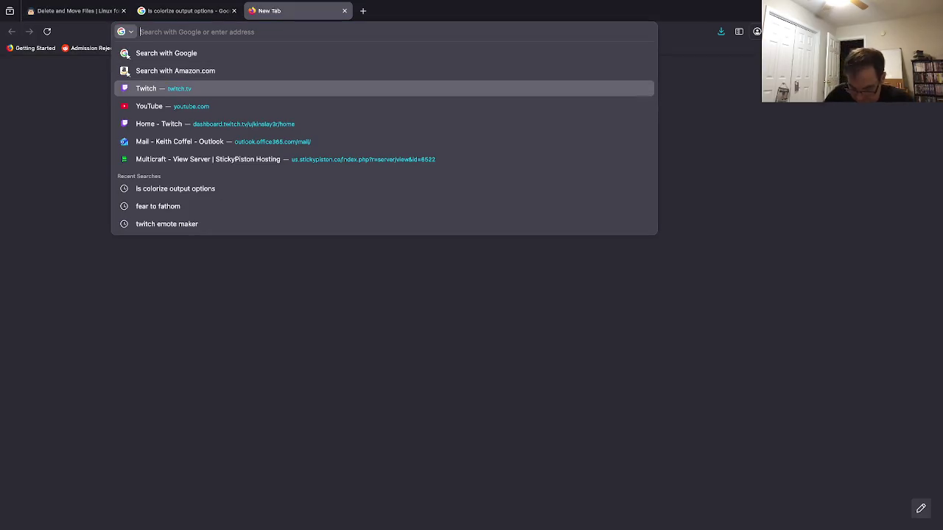
type("labex.io/")
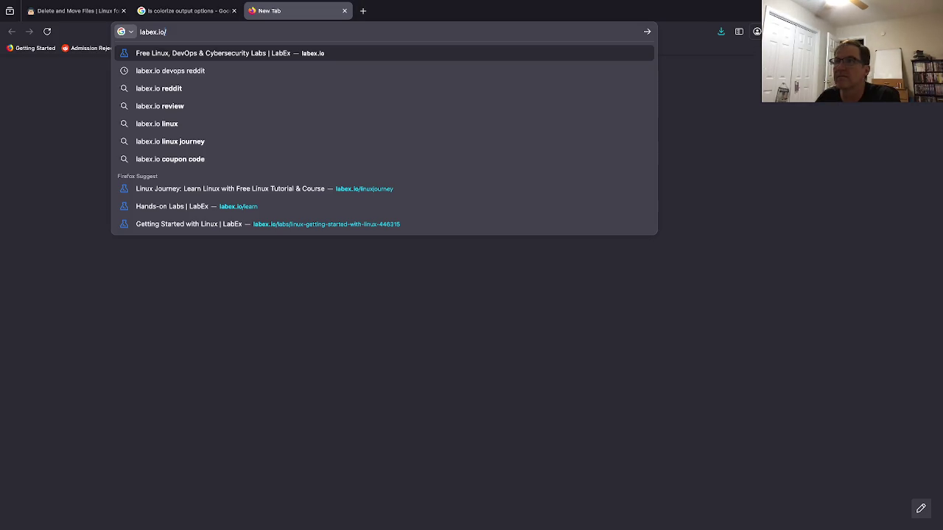
key("Return")
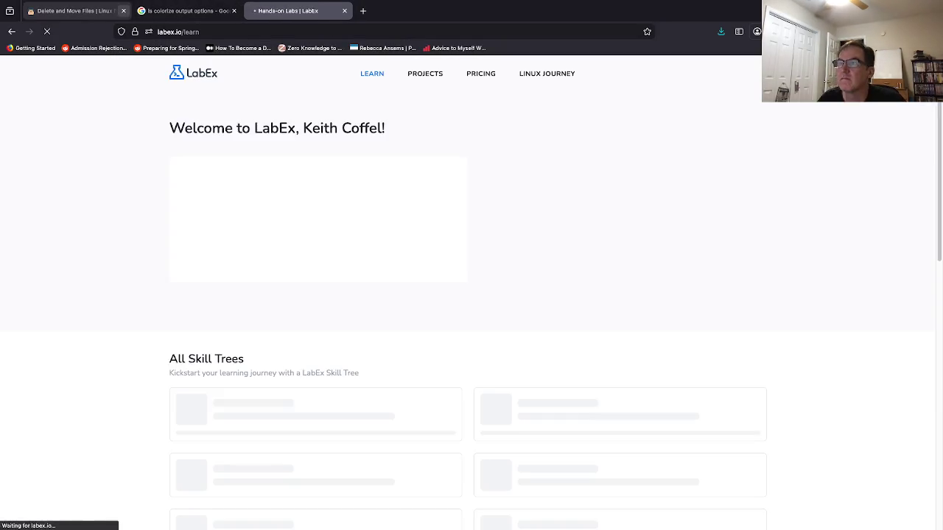
Step: Close the old lab tab, then resume Delete and Move Files from the DevOps skill tree with its terminal showing
left_click(123, 10)
scroll(471, 294, "down", 2)
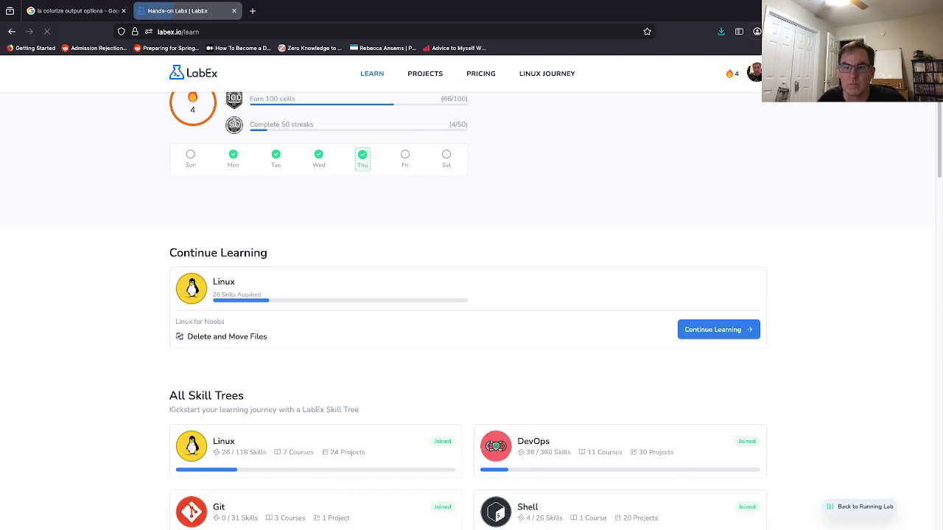
scroll(472, 250, "down", 1)
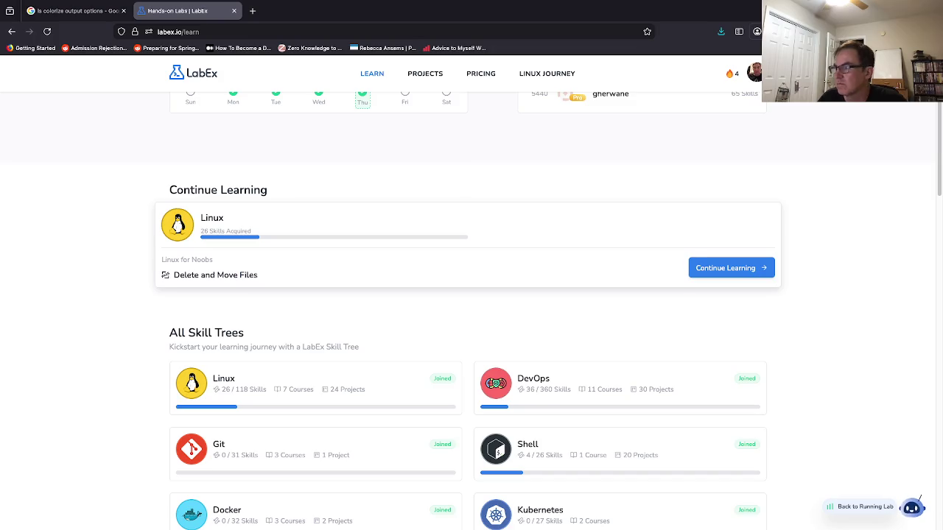
left_click(515, 379)
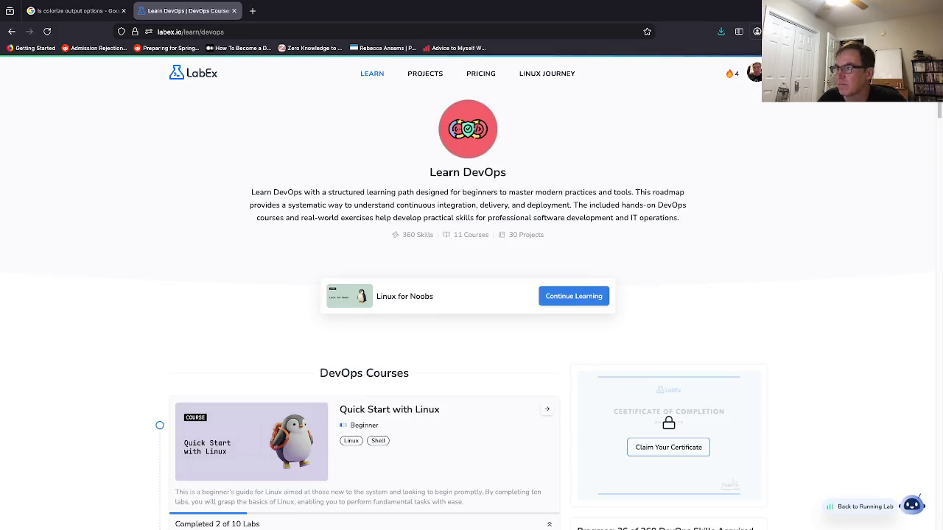
left_click(574, 296)
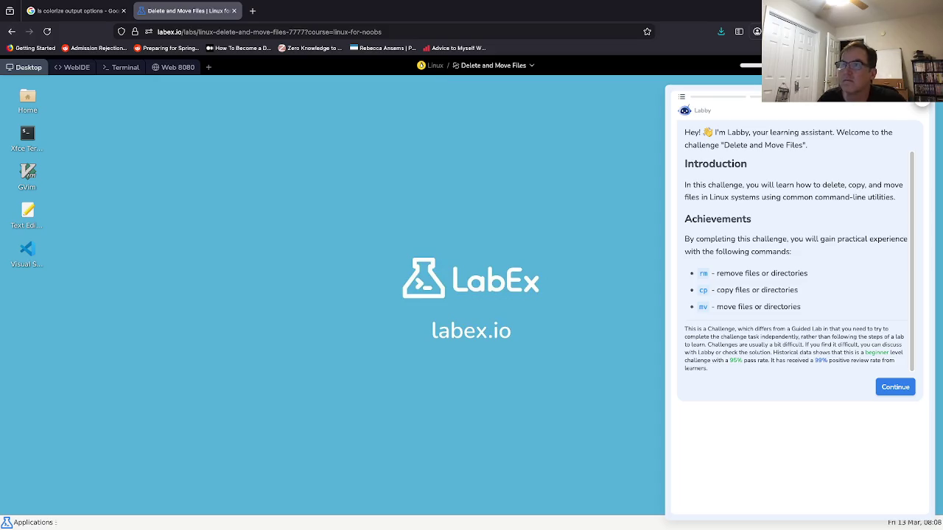
left_click(124, 67)
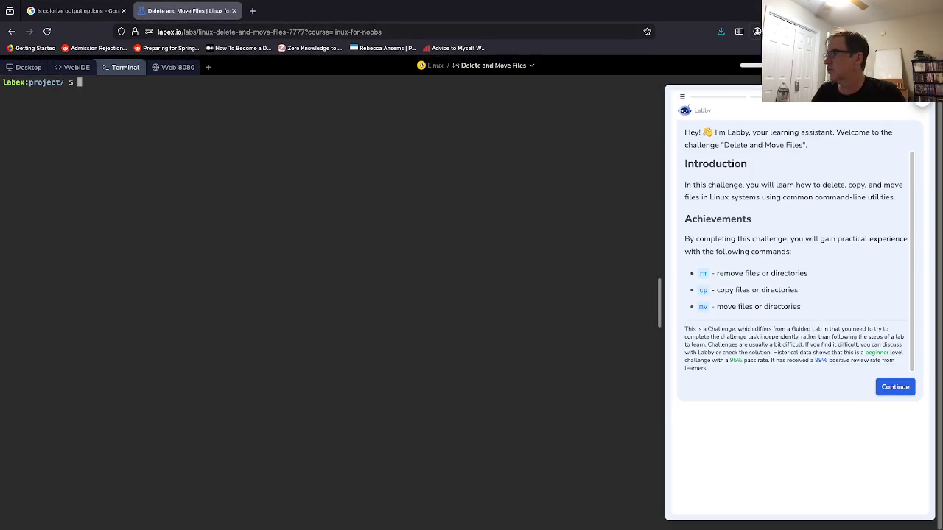
Step: Advance Labby to the Delete Files step, which asks to remove challenge1.txt with rm
left_click(895, 386)
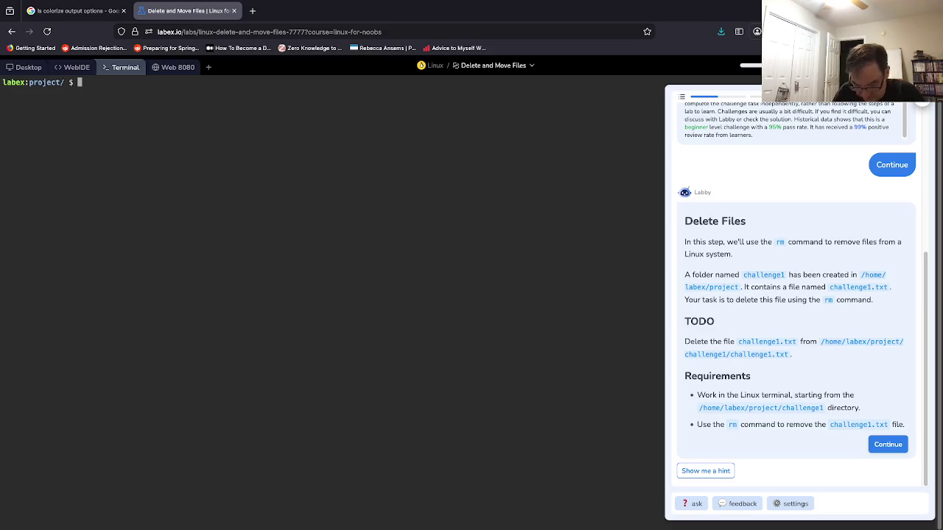
Step: Check the working directory, enter challenge1 and list its files
type("pw")
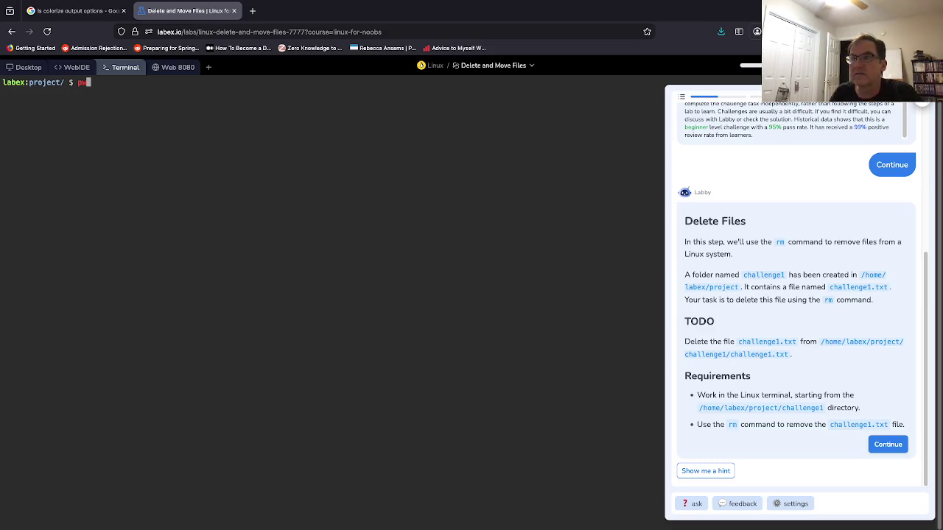
type("d")
key("Return")
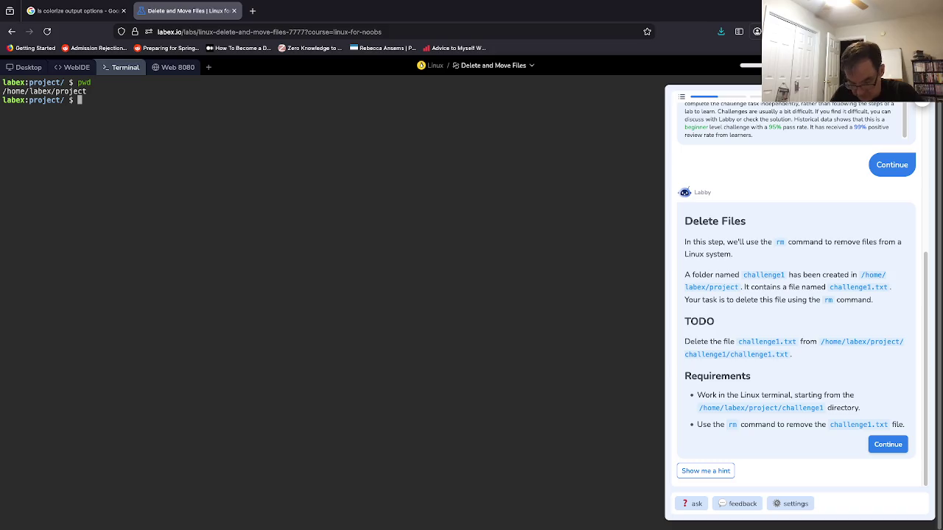
type("ls")
key("Return")
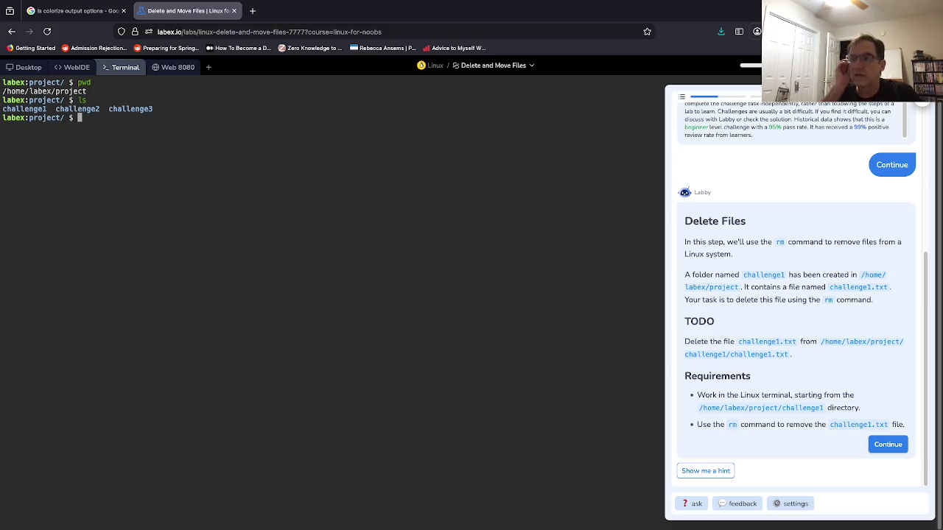
type("cd challenge")
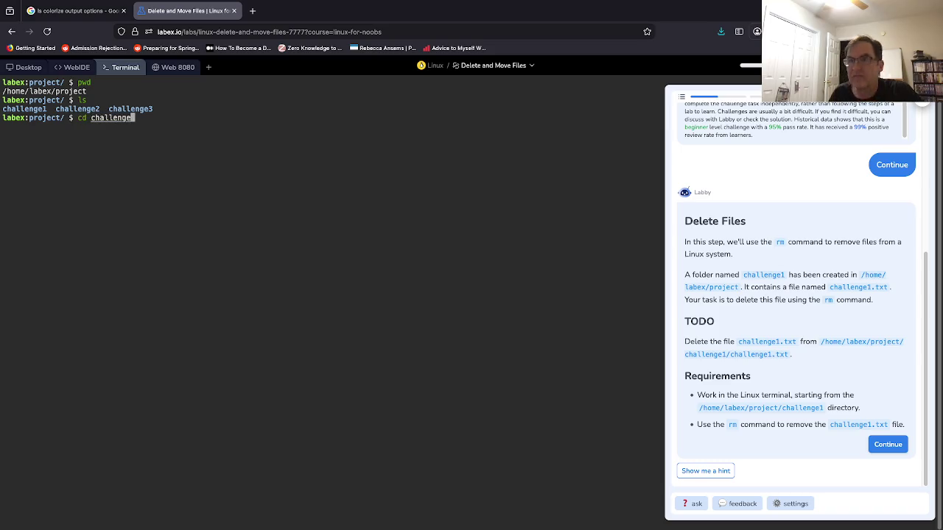
type("1")
key("Return")
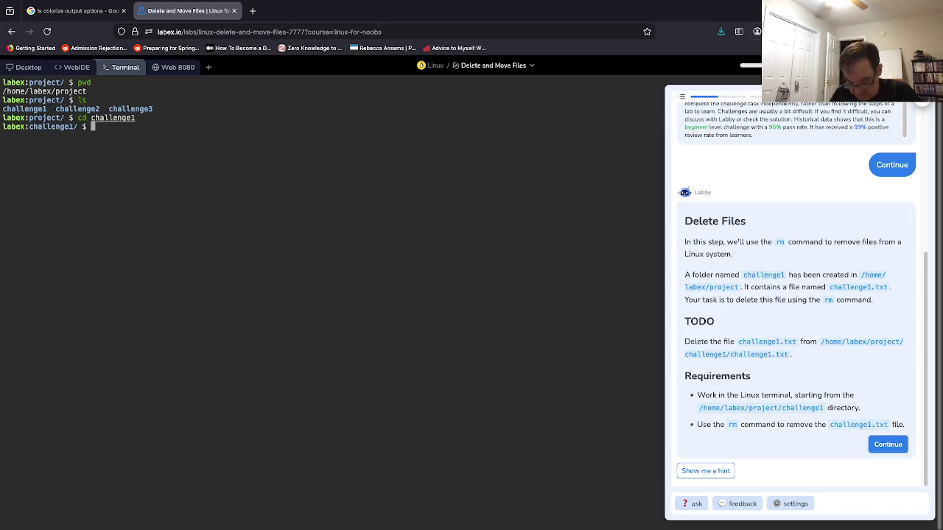
type("ls")
key("Return")
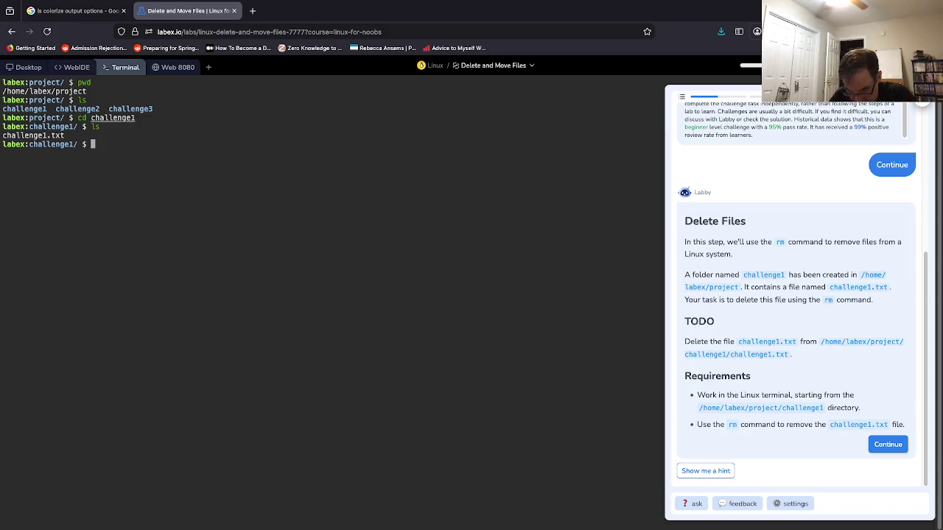
Step: Delete challenge1.txt with rm, confirm the folder is empty, and submit for checking
type("rm cha")
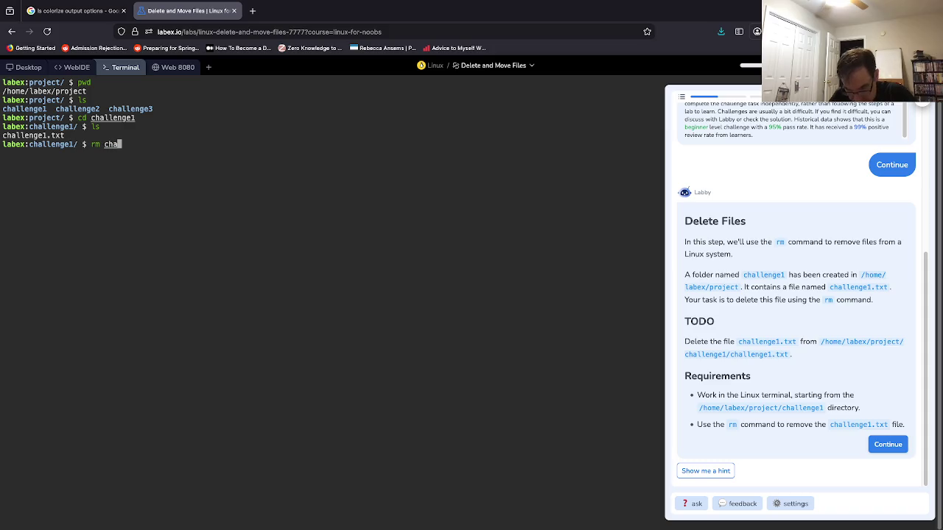
type("llen")
key("Tab")
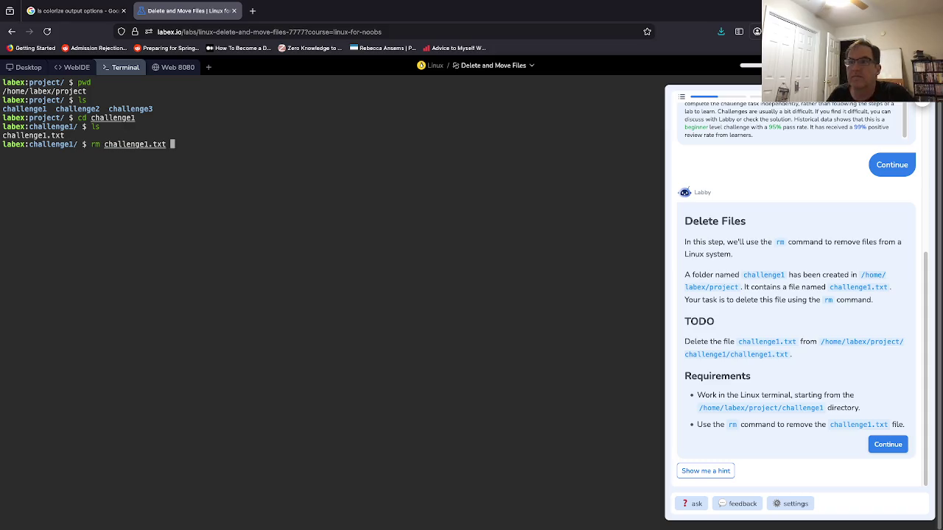
key("Return")
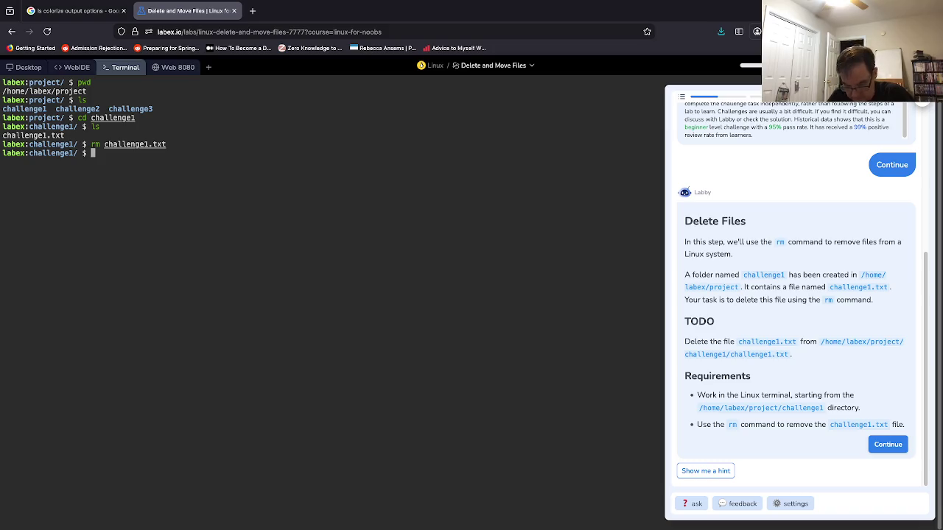
type("ls")
key("Return")
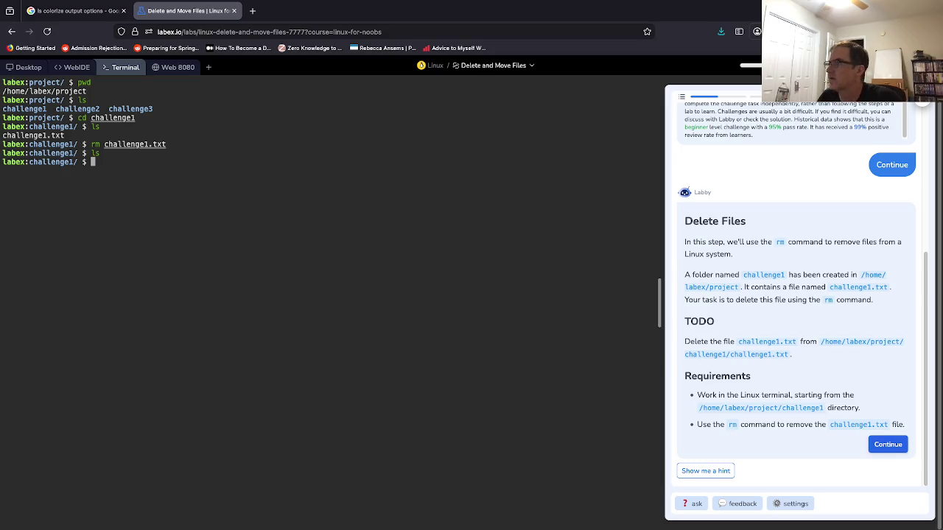
scroll(796, 332, "up", 1)
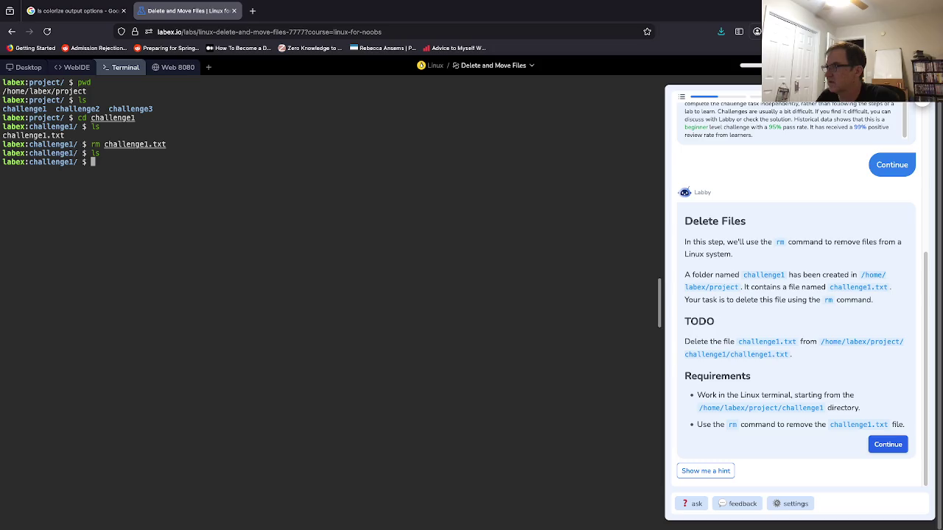
left_click(888, 445)
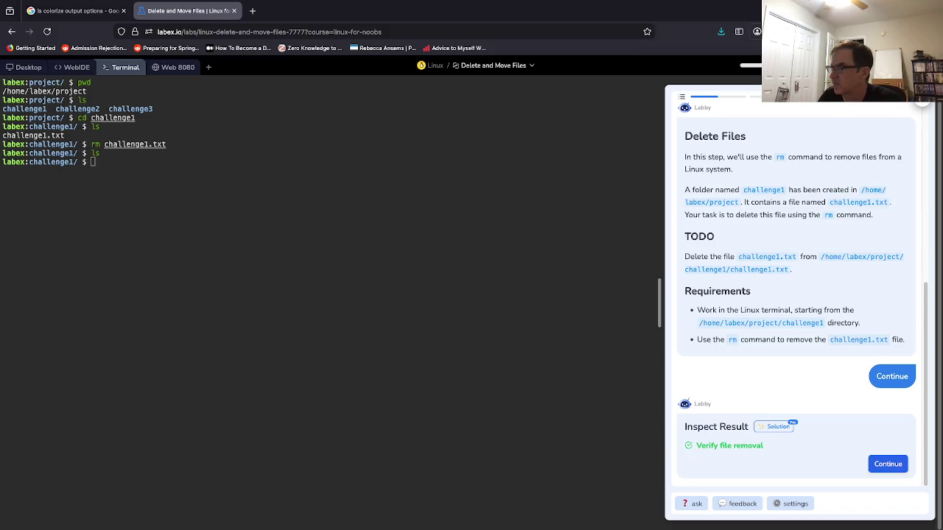
Step: Advance to Copy Files, run cd .. && cd challenge2, and list challenge2.txt
left_click(888, 465)
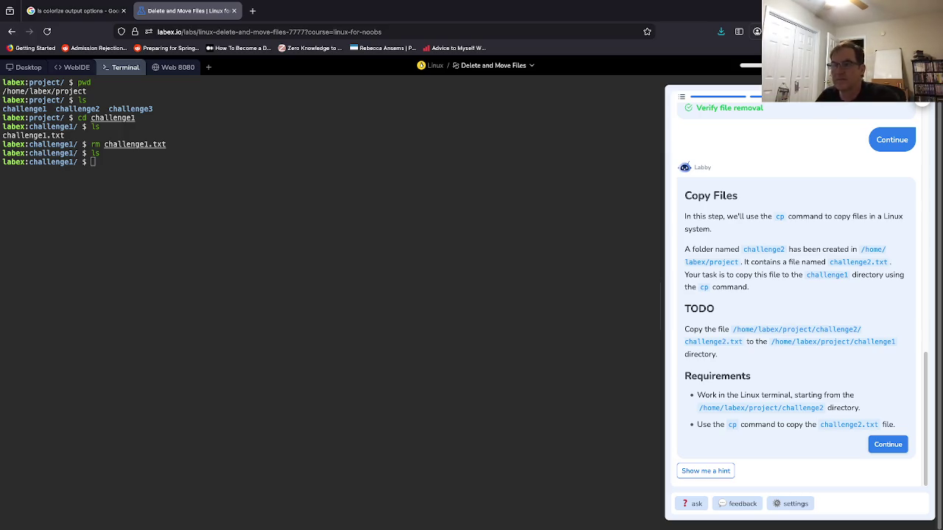
type("cd ..")
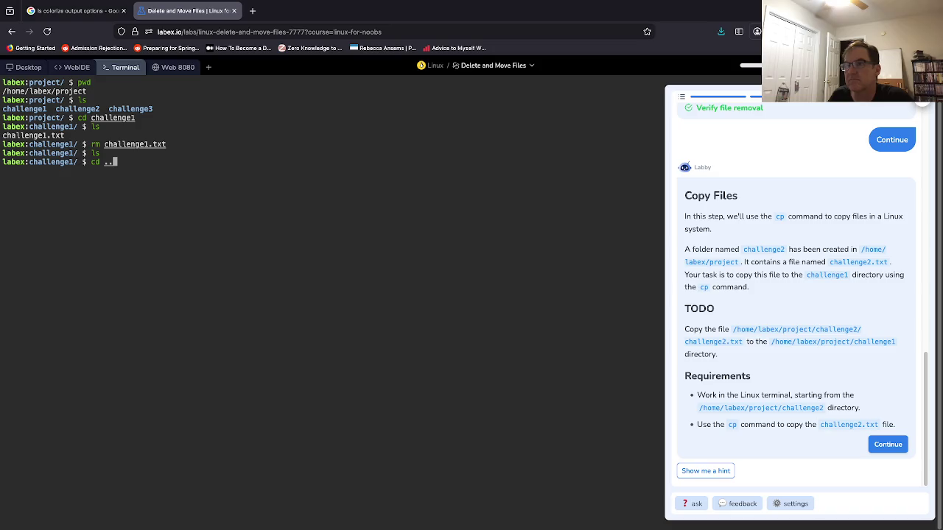
type("&& cd challenge2")
key("Return")
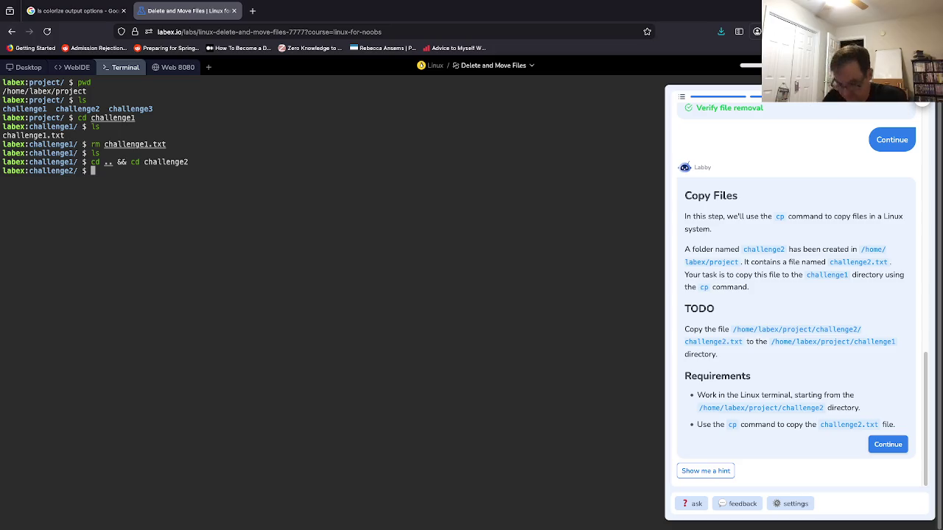
type("ls")
key("Return")
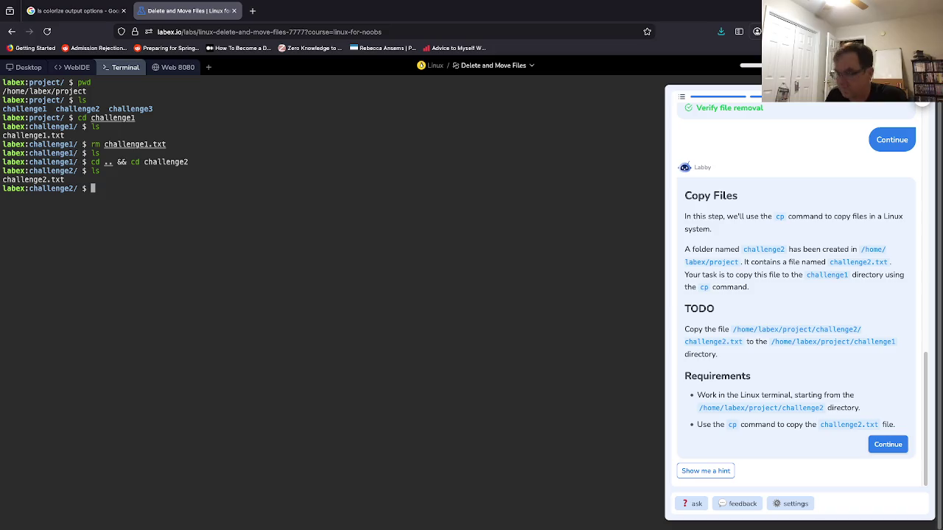
Step: Copy challenge2.txt into ../challenge1 with cp, list challenge1 to confirm, and submit the step
type("cp ")
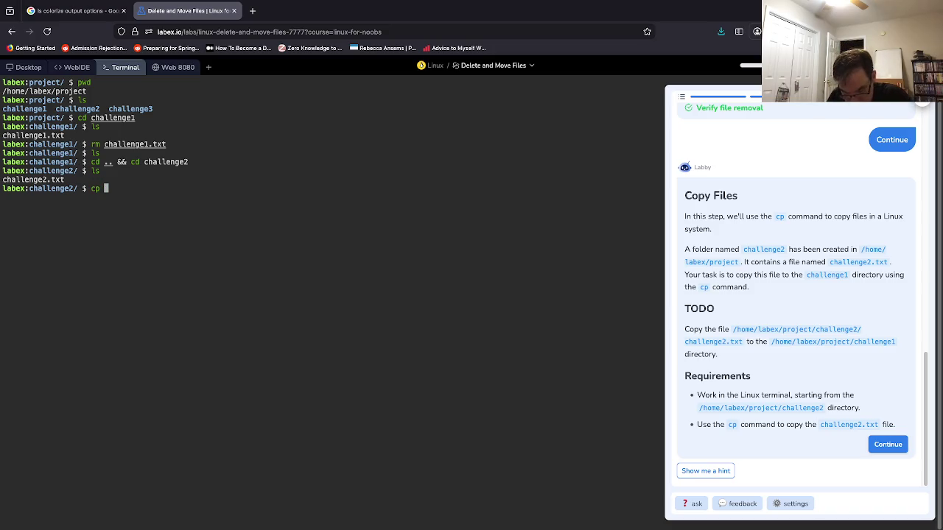
type("challen")
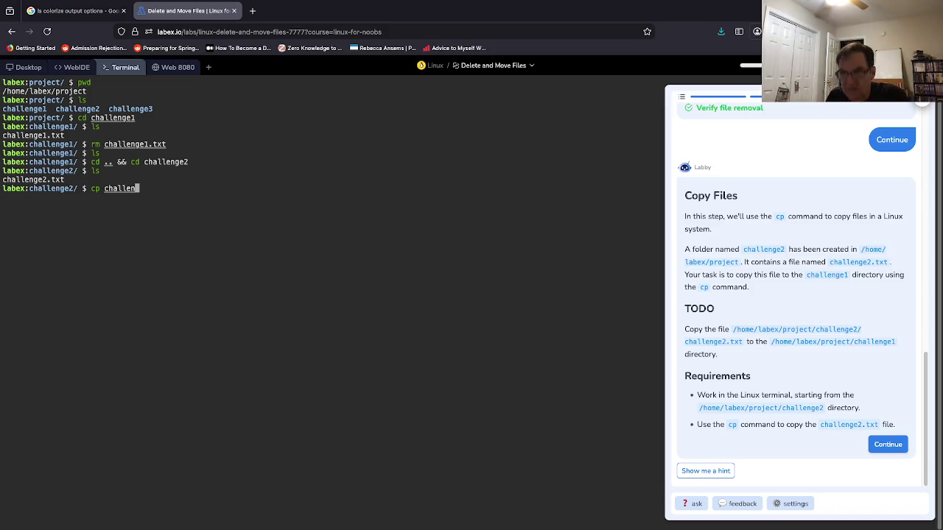
key("Tab")
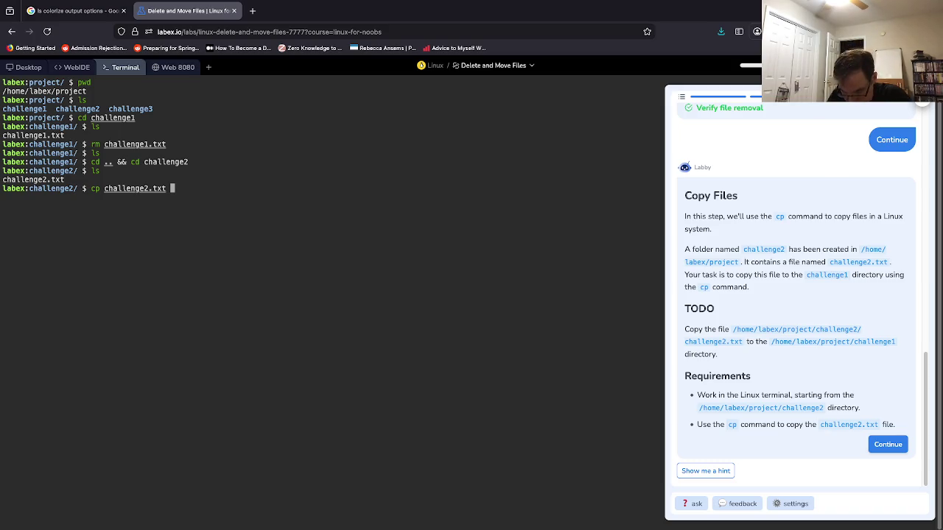
type("../ch")
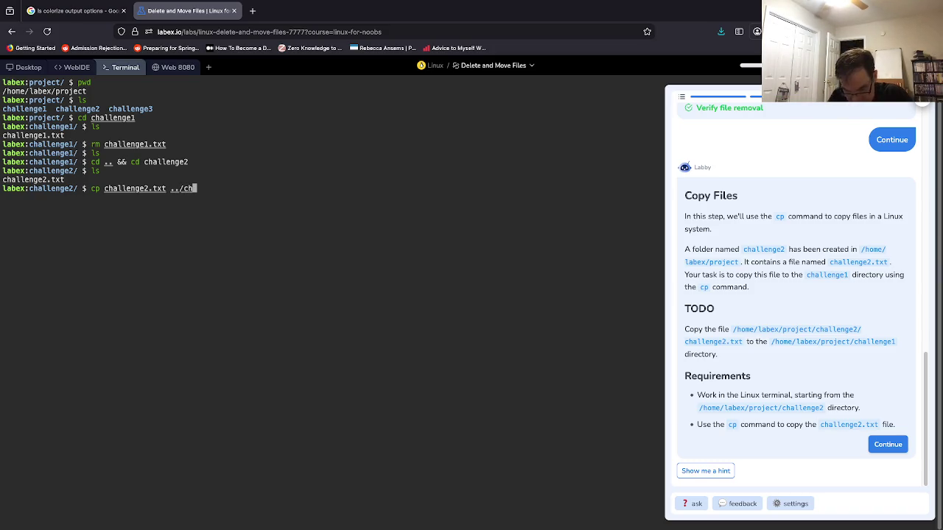
type("allenge1")
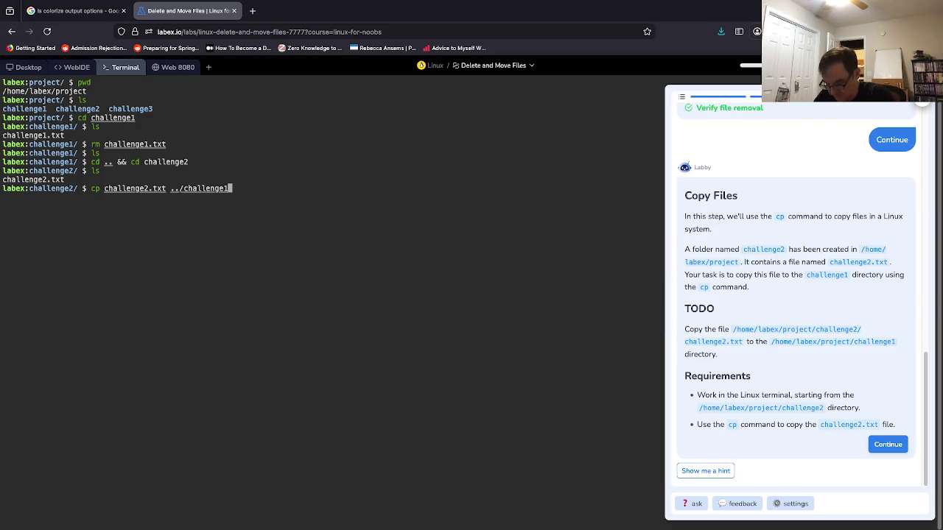
key("Return")
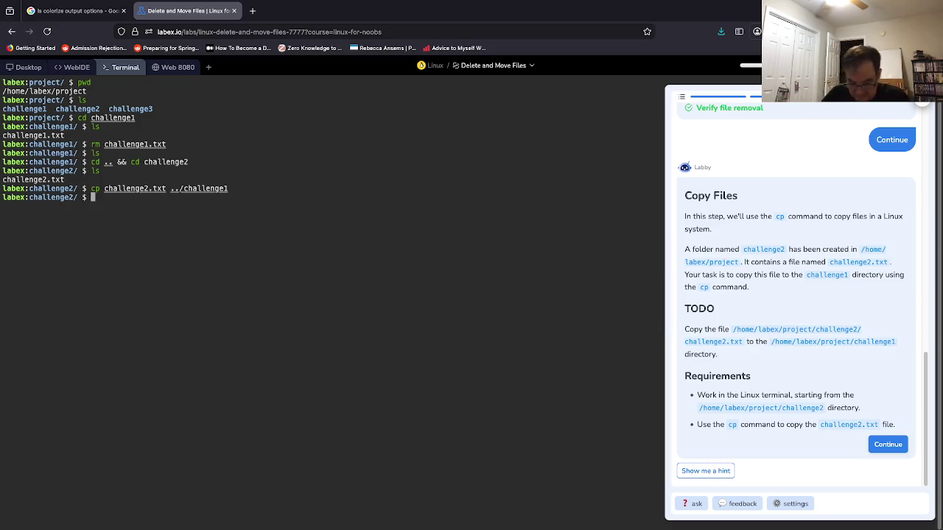
type("cd ..")
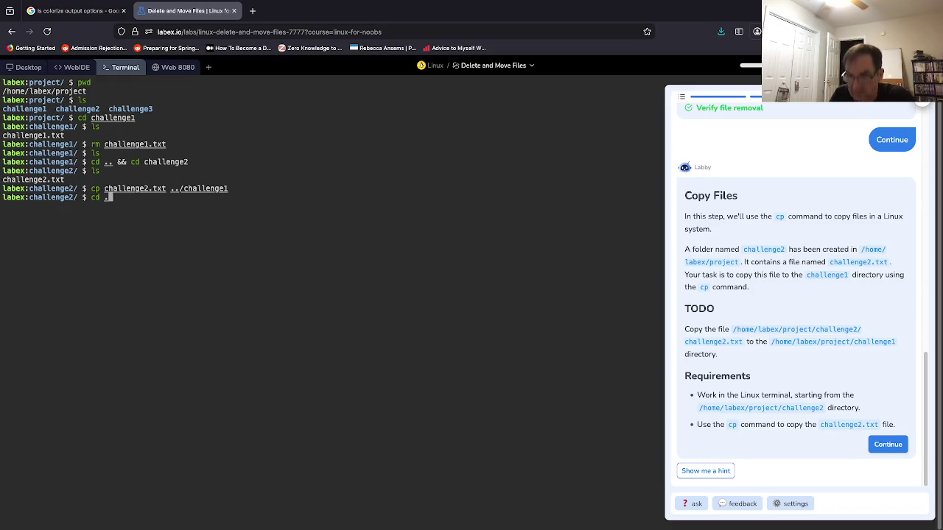
type("/challenge")
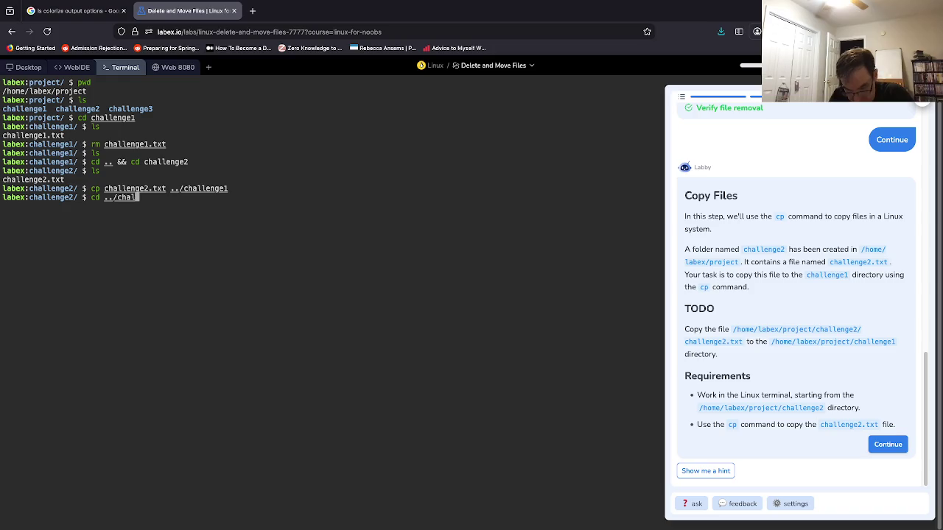
type("1")
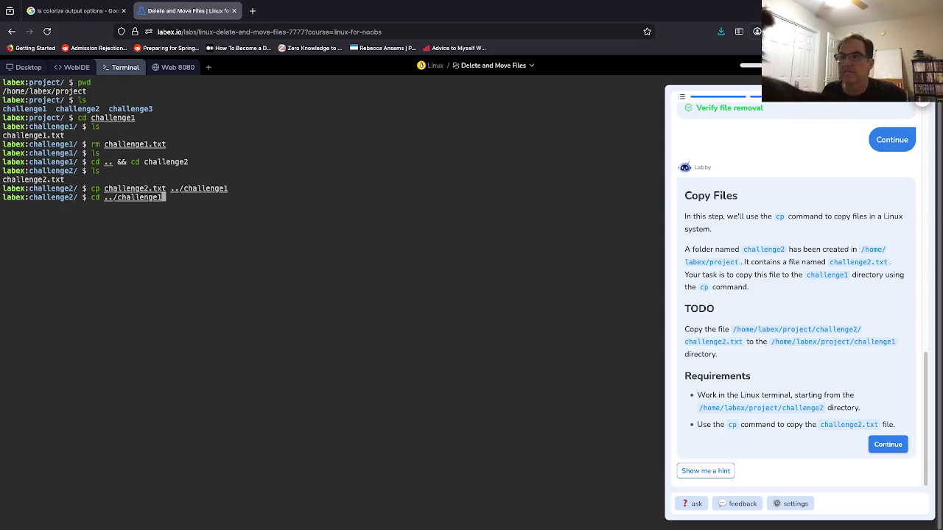
key("Return")
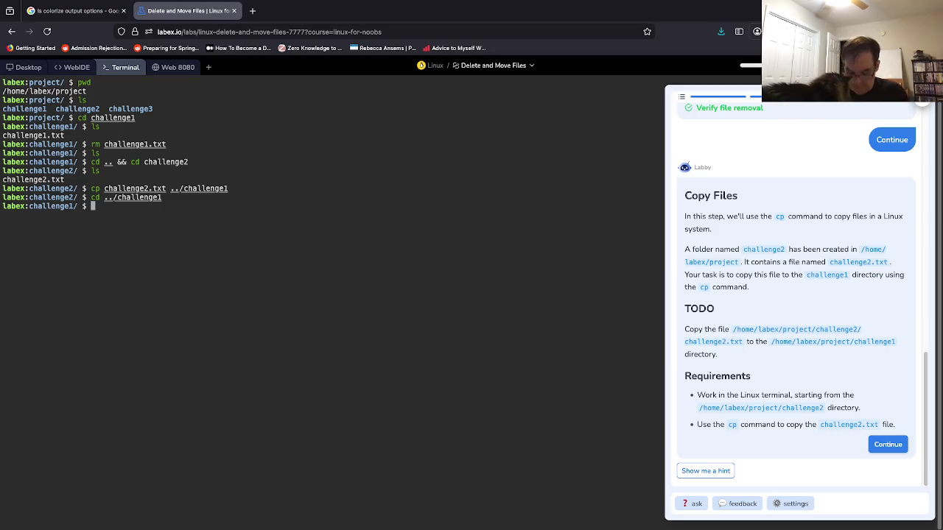
type("ls")
key("Return")
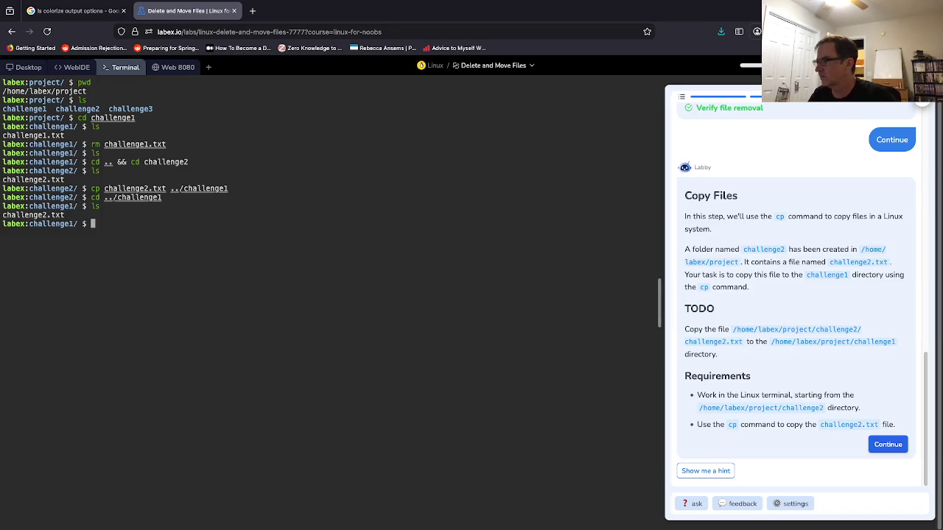
left_click(888, 444)
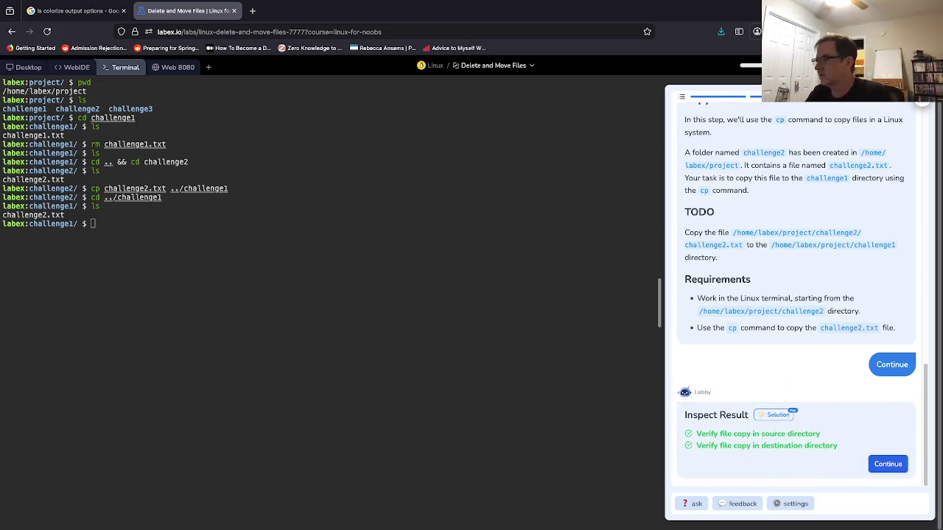
Step: Advance to the Move Files step, then enter challenge3 and list its files
left_click(888, 465)
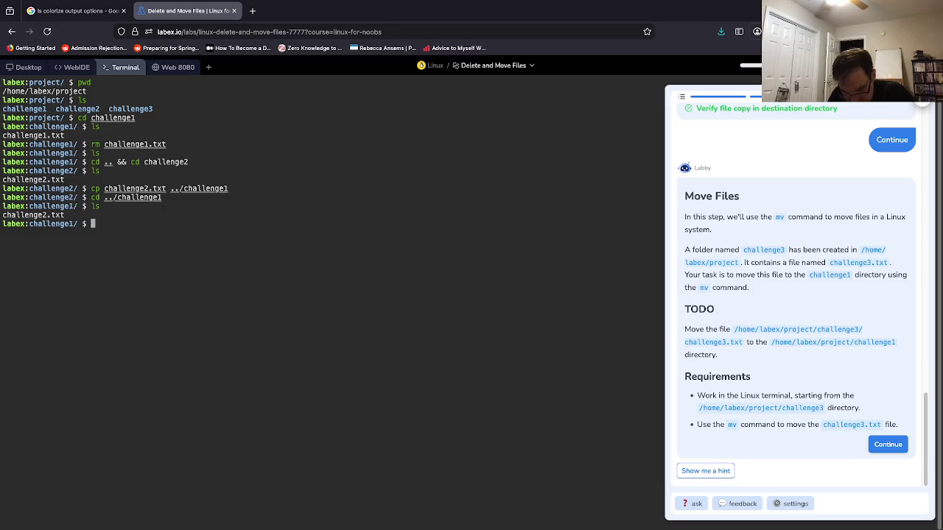
type("cd ../")
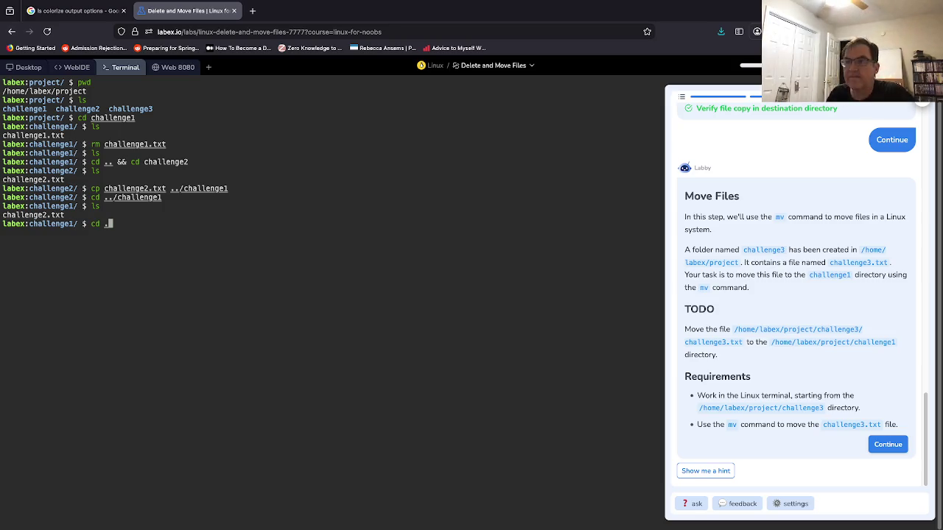
type("challenge3")
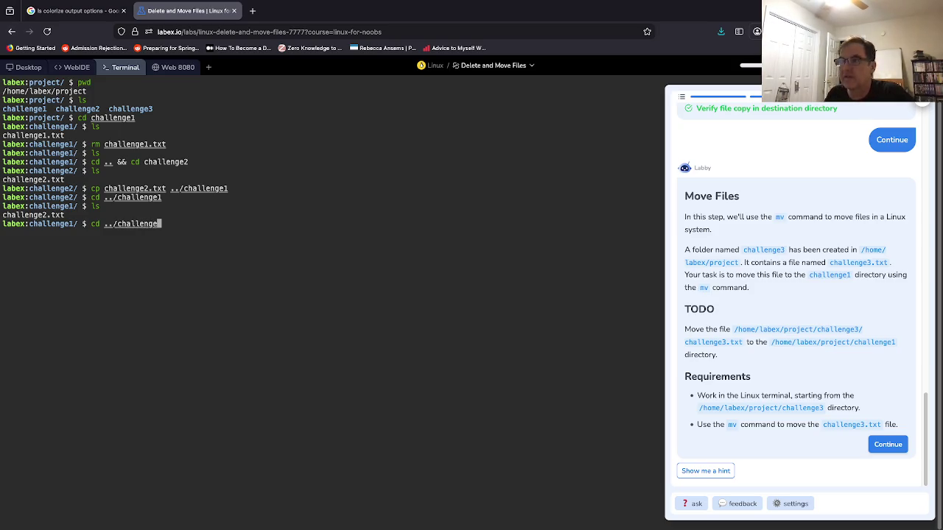
key("Return")
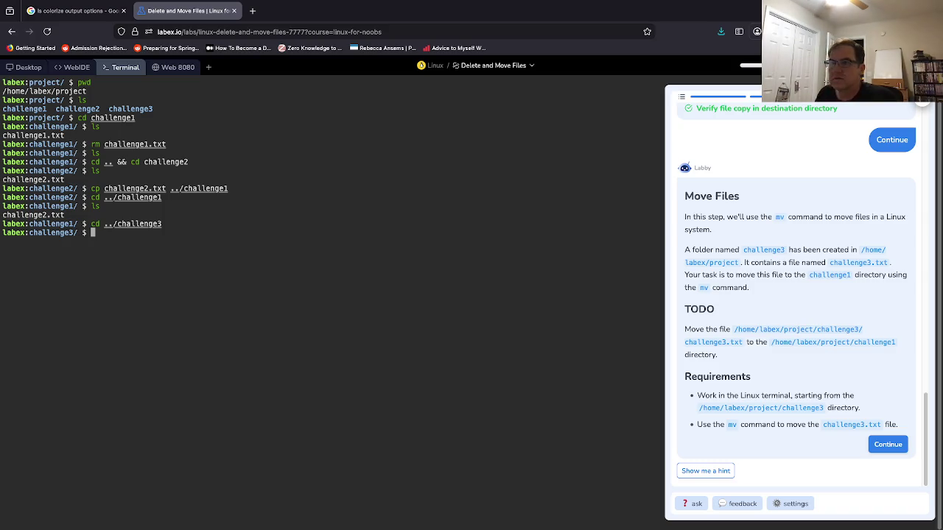
type("ls")
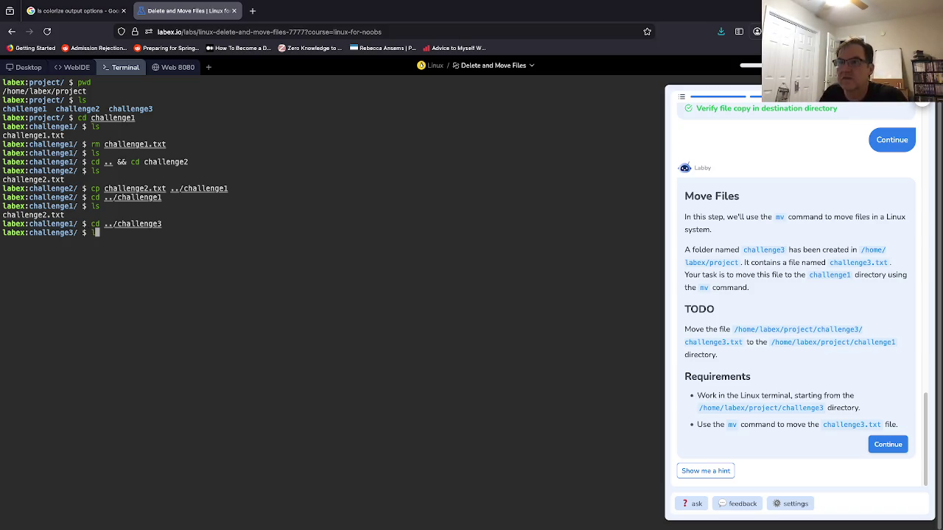
key("Return")
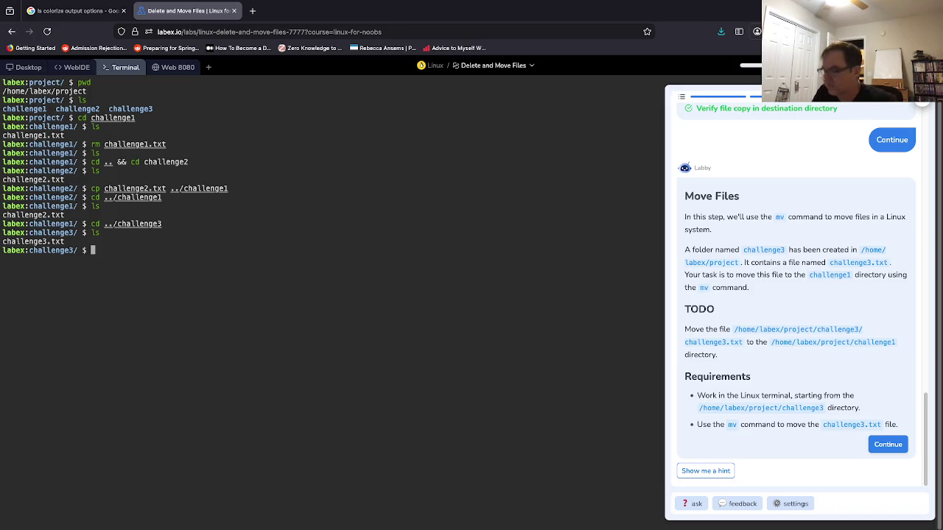
Step: Move challenge3.txt into ../challenge1 with mv and list challenge1 to confirm
type("mv chall")
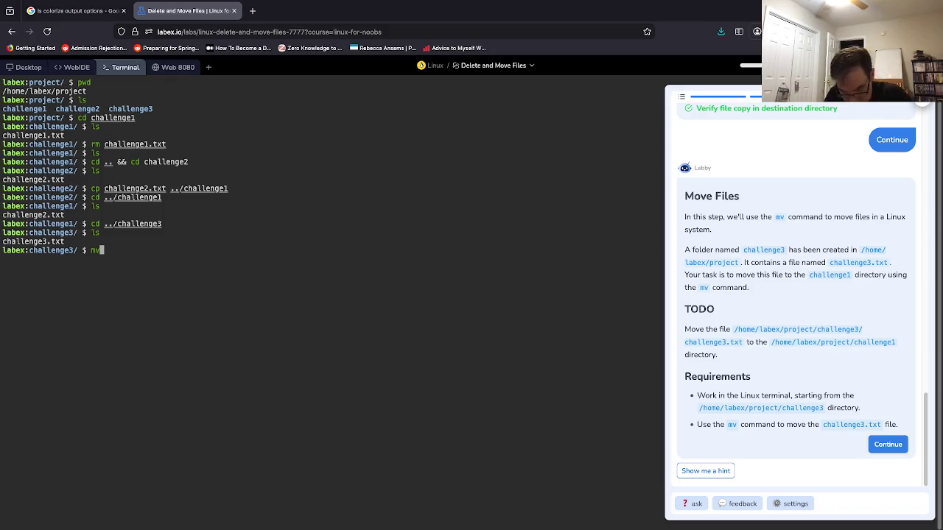
key("Tab")
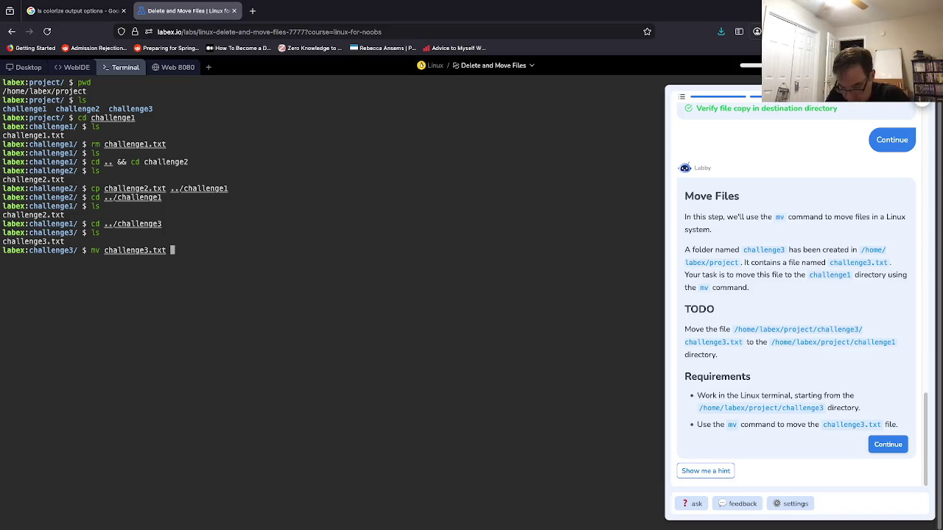
type("..")
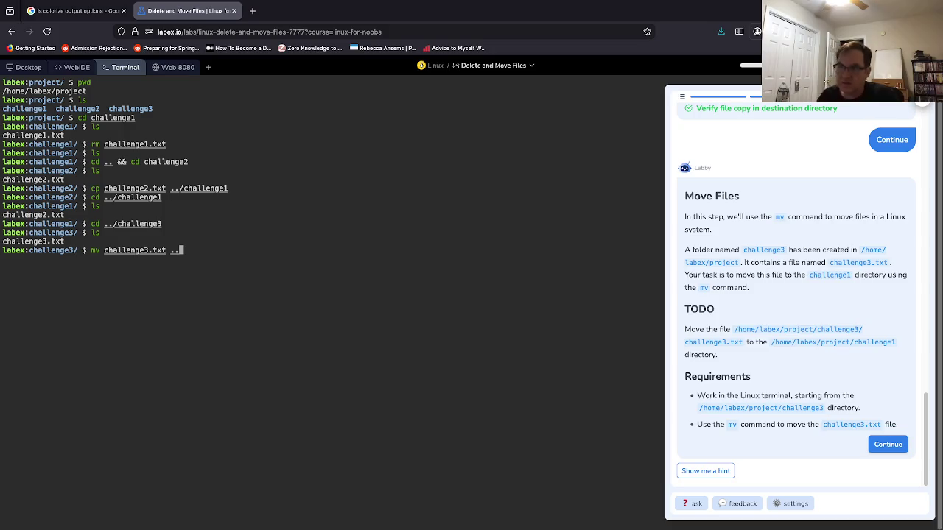
type("/cha")
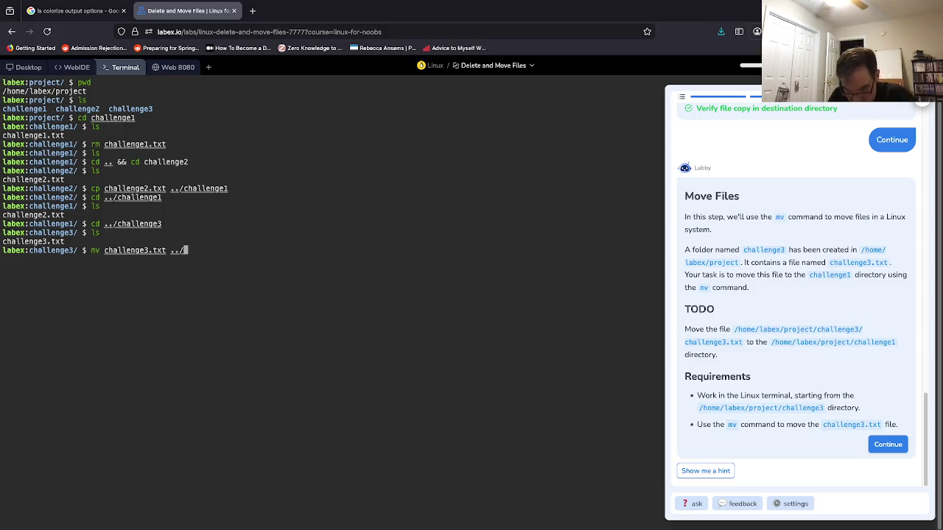
type("llenge1")
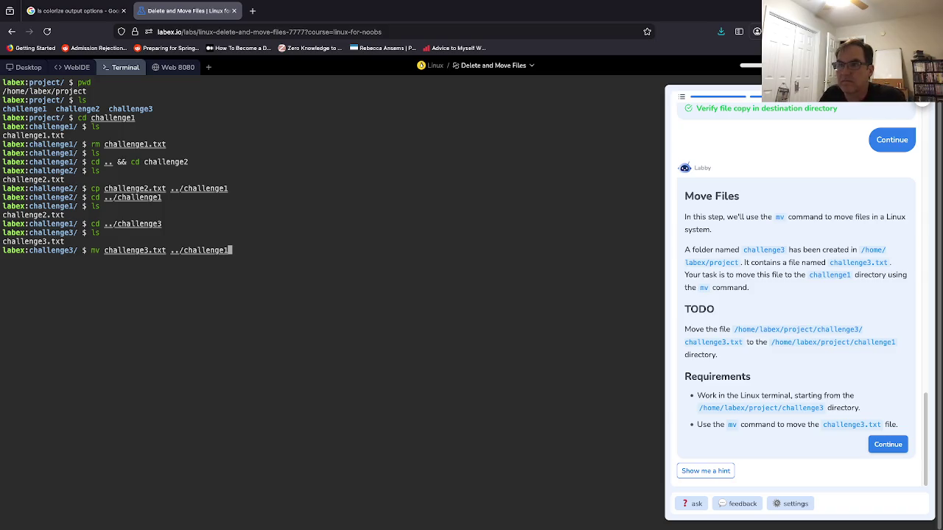
key("Return")
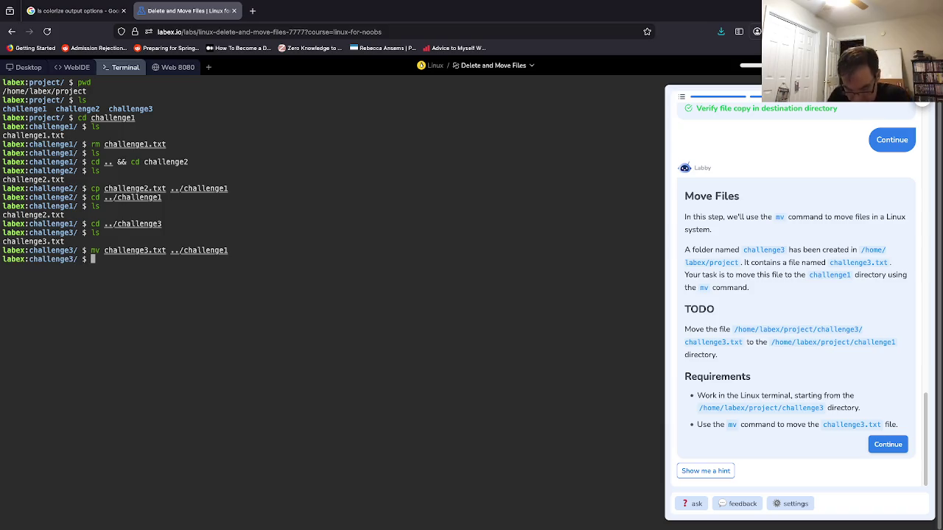
type("cd ../")
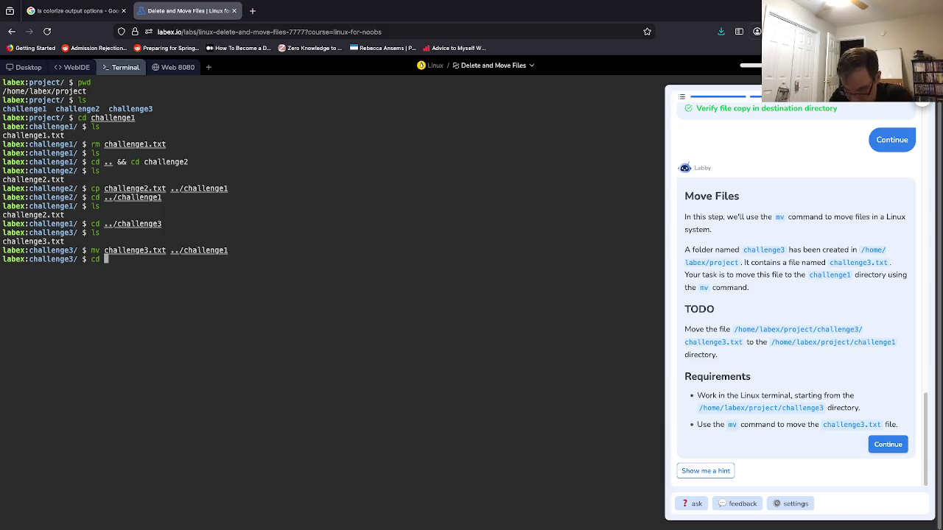
type("challenge1")
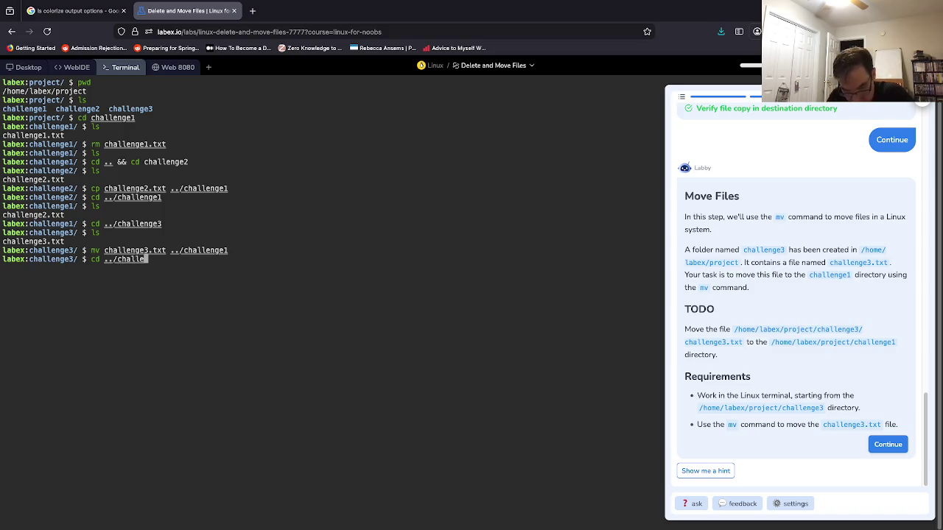
key("Return")
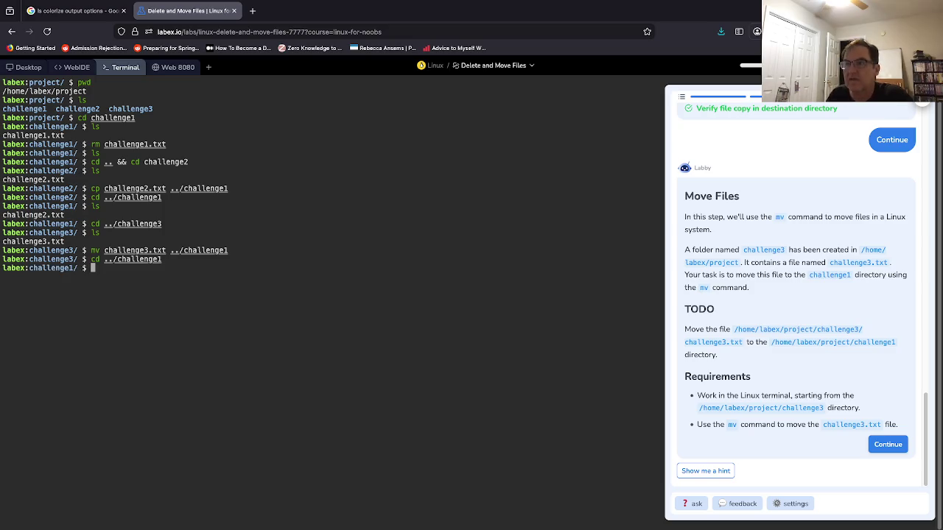
type("ls")
key("Return")
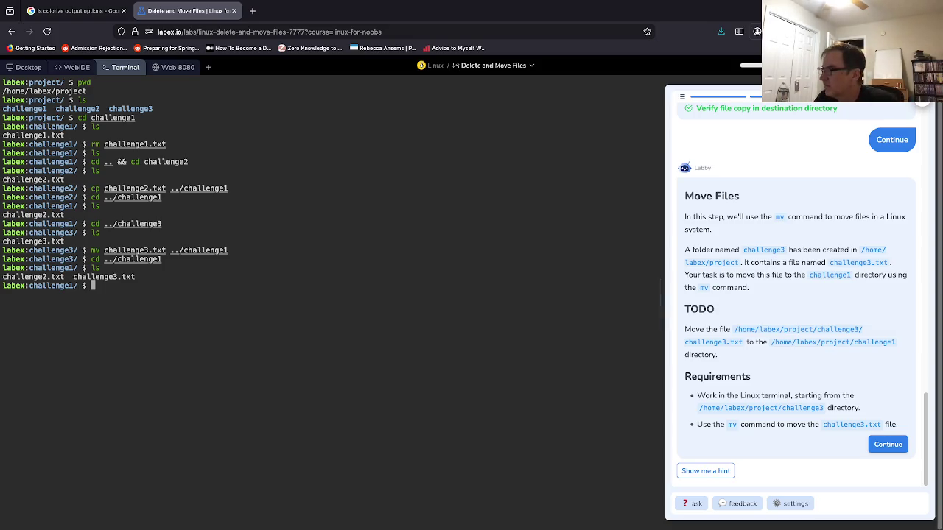
Step: Pass the Move Files check and finish the Delete and Move Files lab from its Summary
left_click(888, 444)
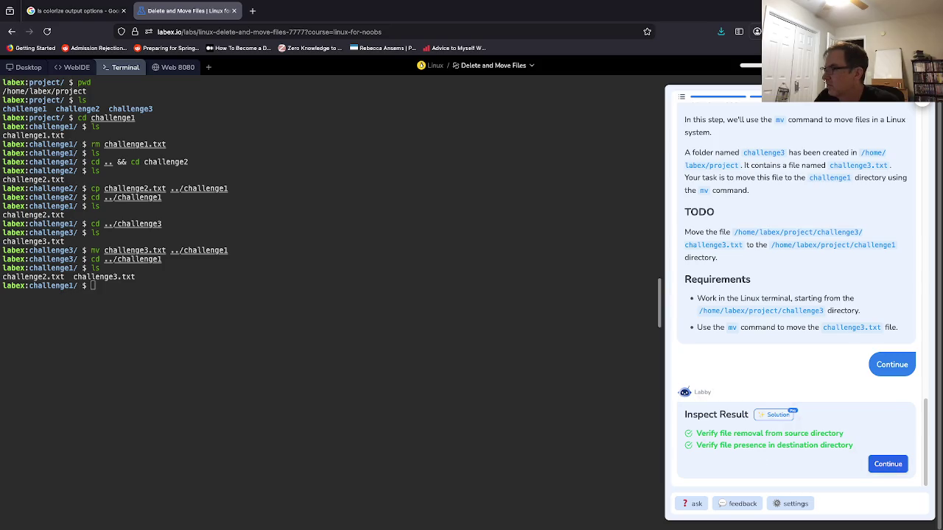
left_click(887, 464)
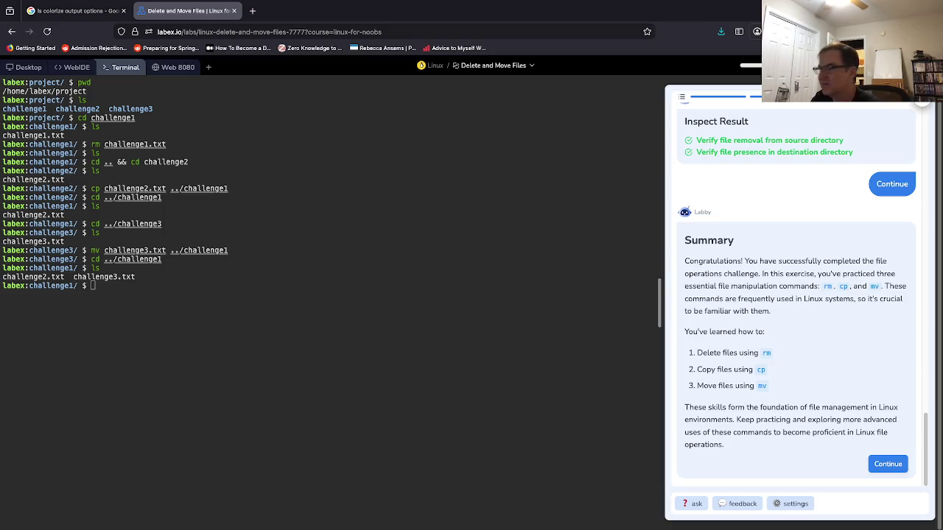
left_click(888, 464)
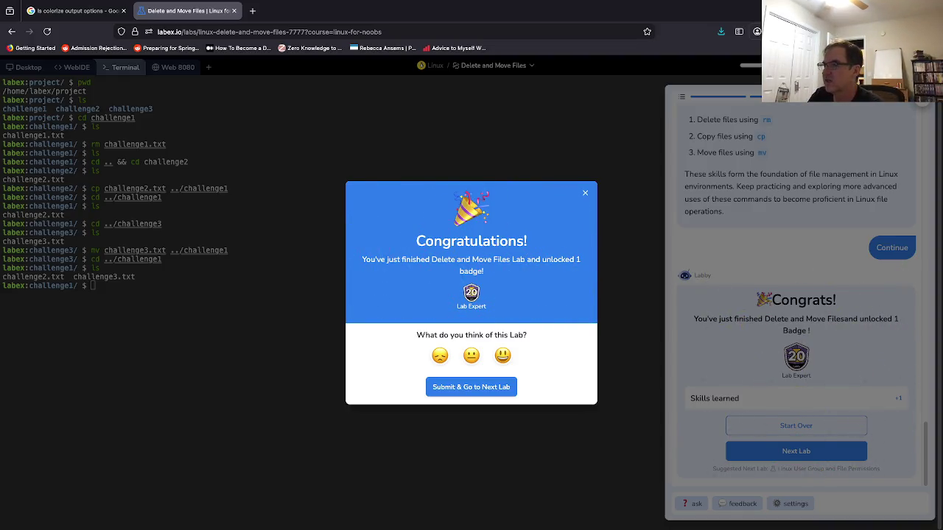
Step: Give the Delete and Move Files lab the smiley rating
left_click(502, 355)
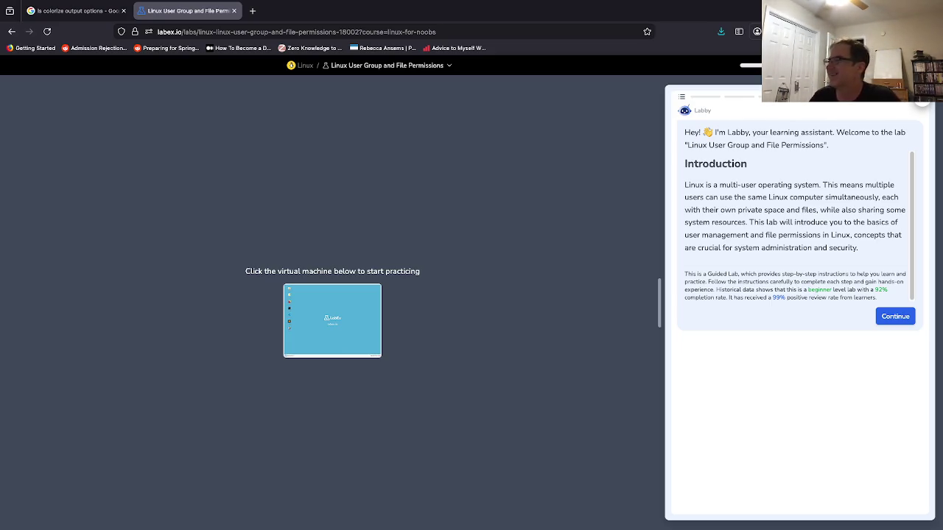
Step: Start the lab's virtual machine and switch to its Terminal
left_click(332, 321)
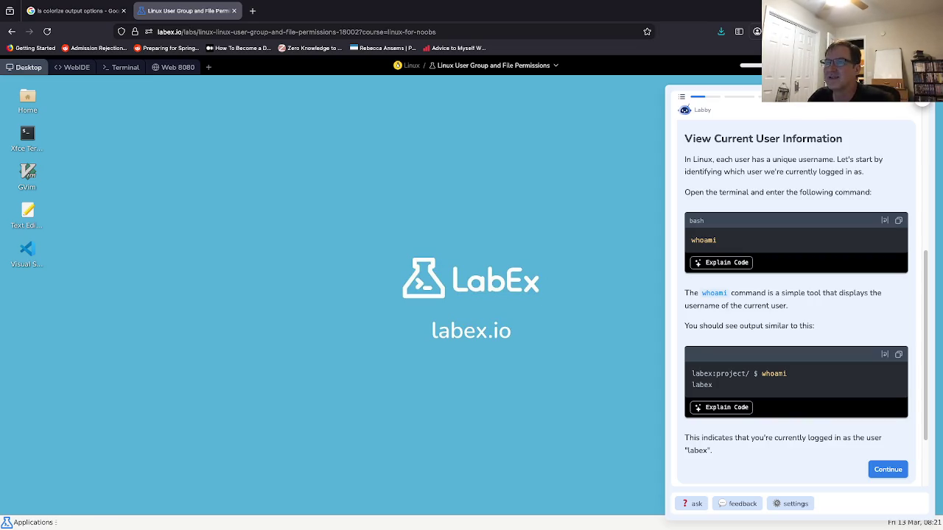
left_click(121, 67)
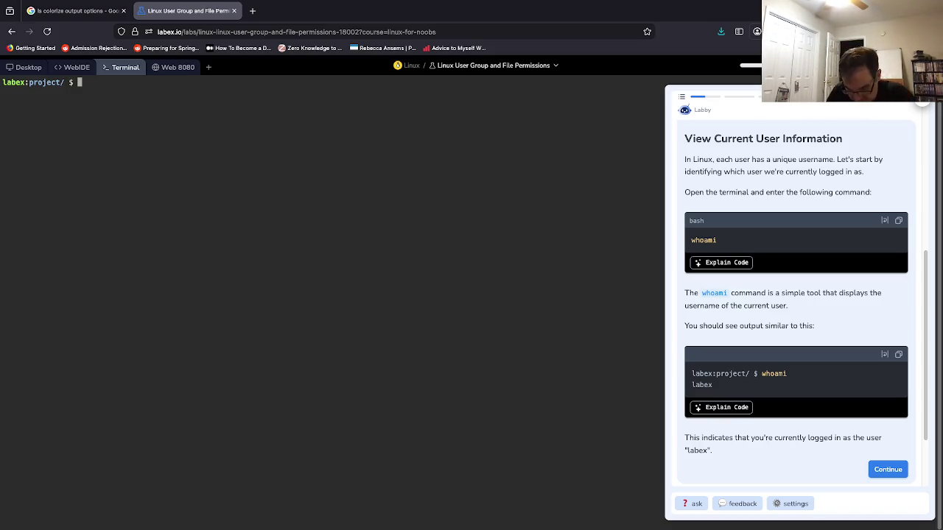
Step: Run whoami to show the current user labex, then ask Labby whether a system can have multiple users
type("whoami")
key("Return")
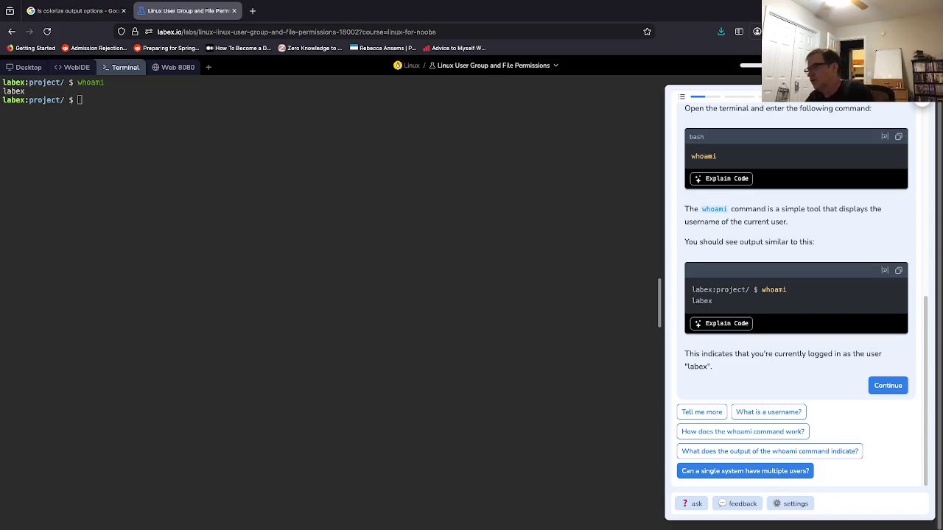
left_click(745, 471)
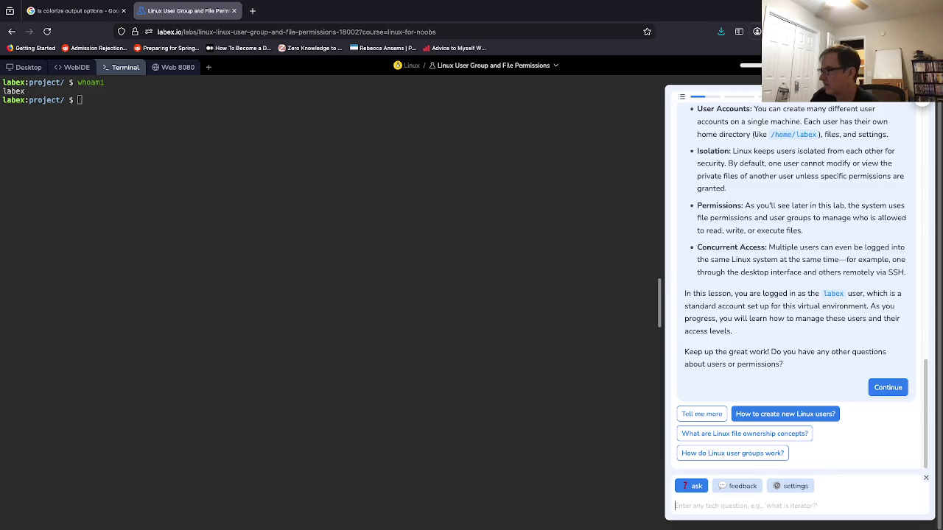
Step: Pass the View Current User Information check and advance to Create a New User
left_click(888, 387)
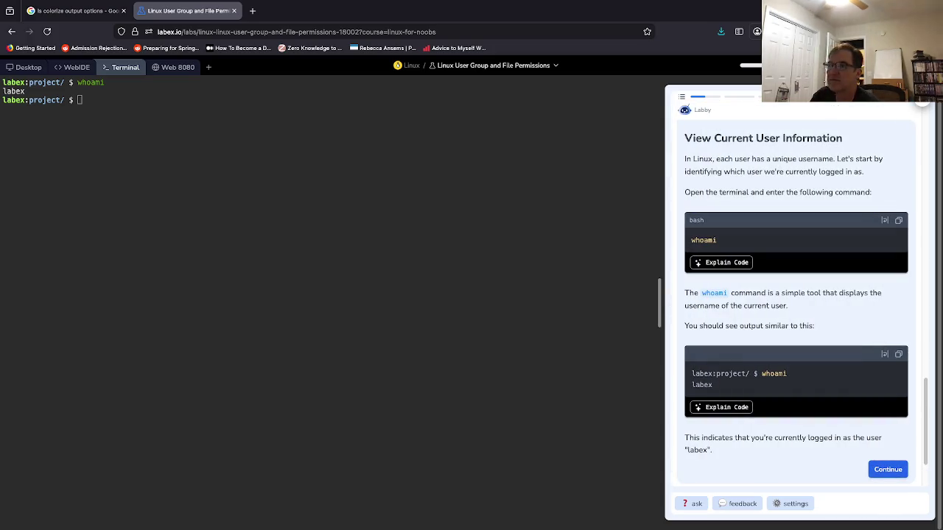
left_click(888, 469)
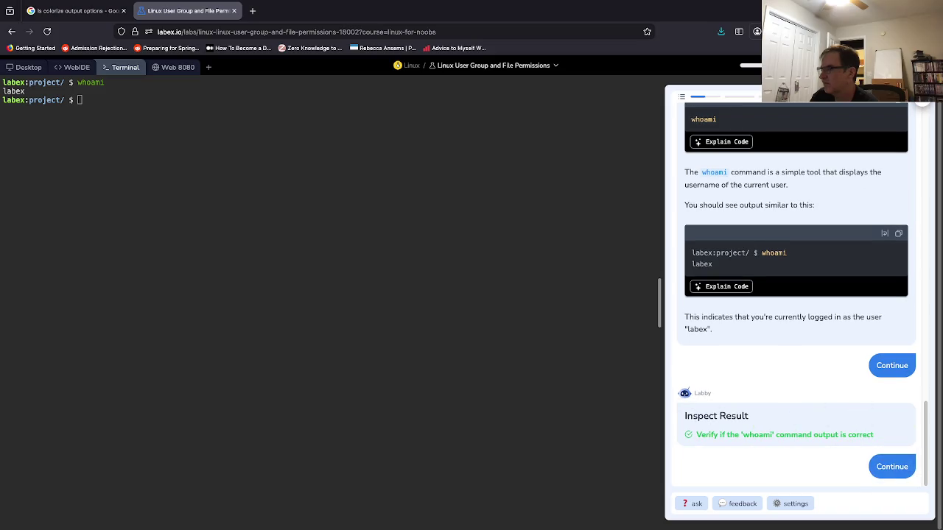
left_click(888, 464)
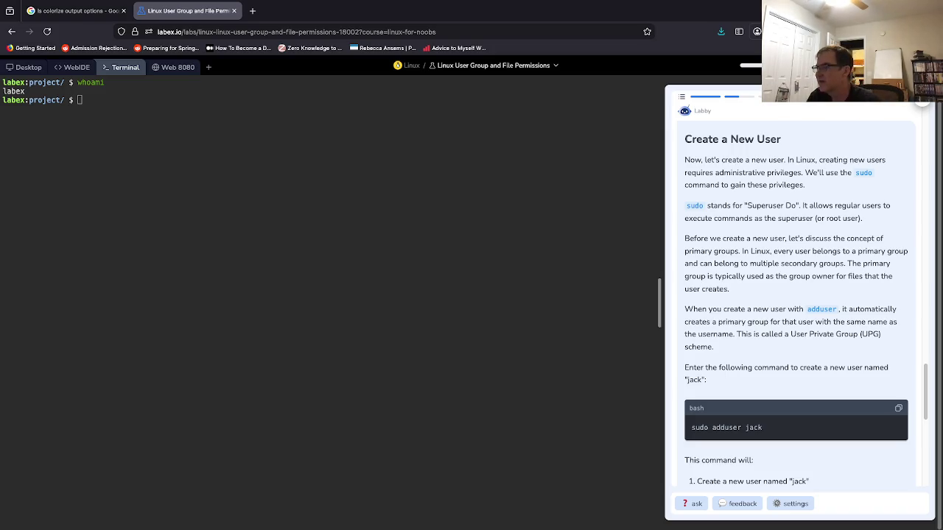
Step: Create user jack with 'sudo adduser jack' and enter and confirm his password
scroll(795, 295, "down", 1)
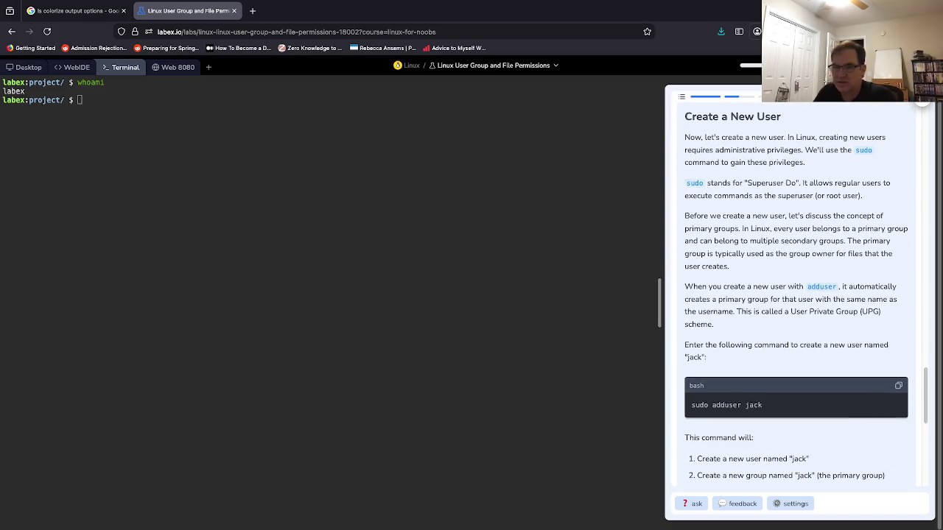
left_click(79, 100)
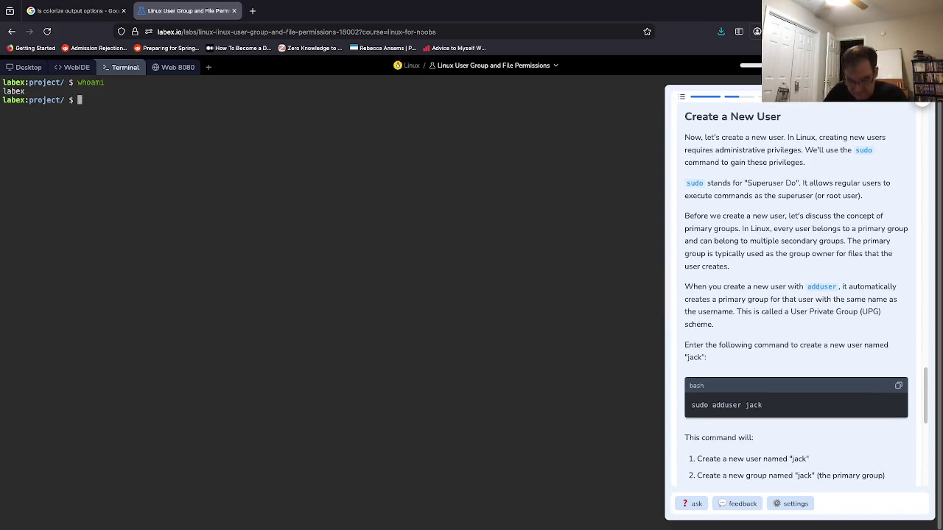
type("sudo adduser")
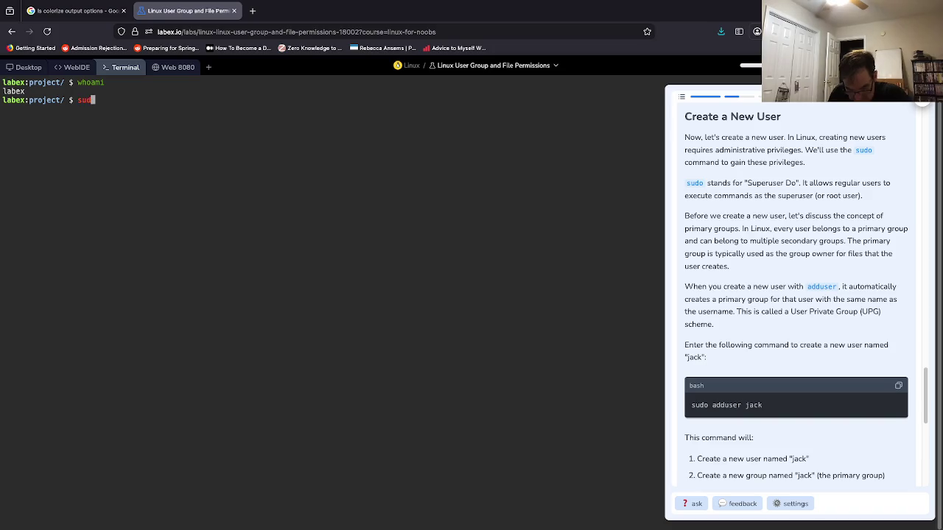
type(" jack")
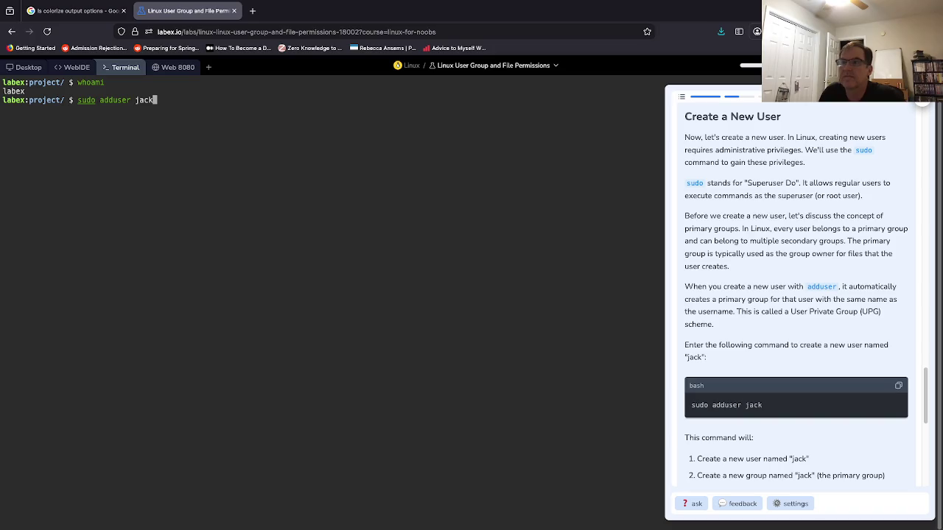
key("Return")
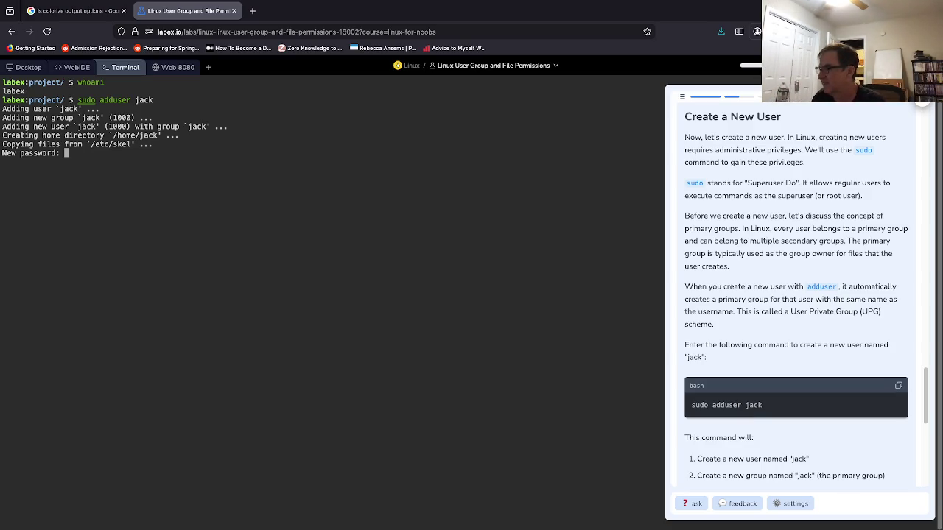
scroll(796, 294, "down", 3)
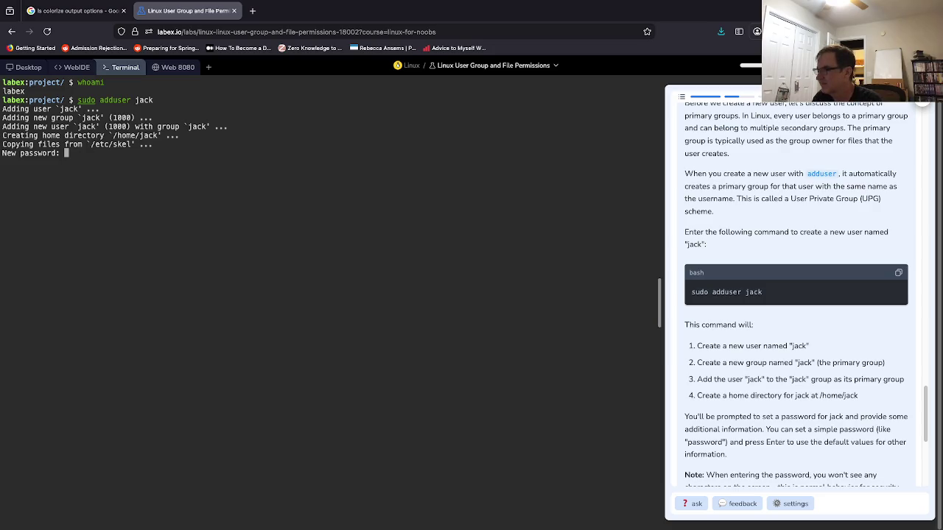
scroll(796, 295, "down", 1)
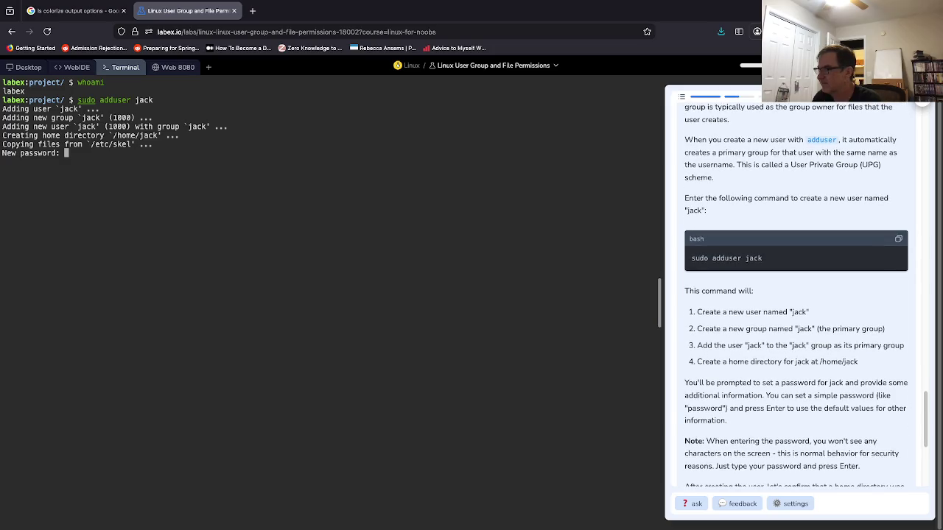
scroll(795, 295, "down", 1)
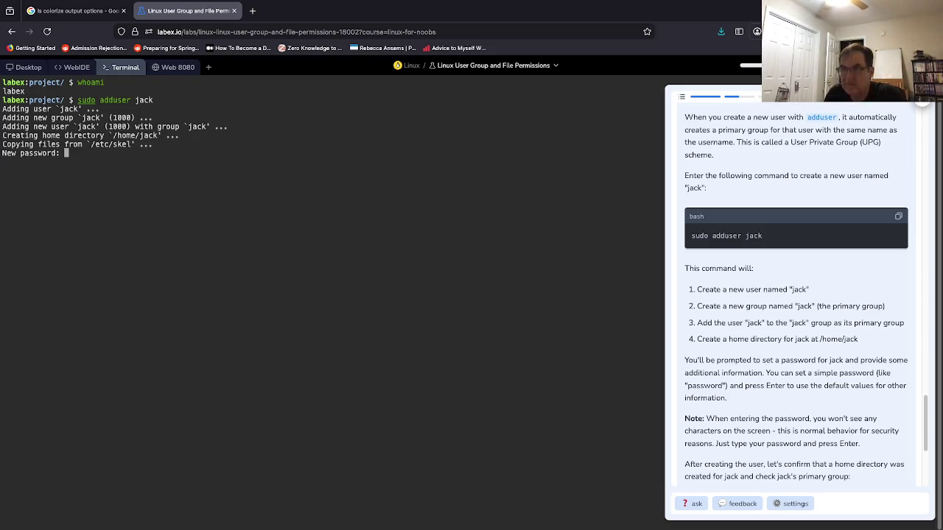
key("Return")
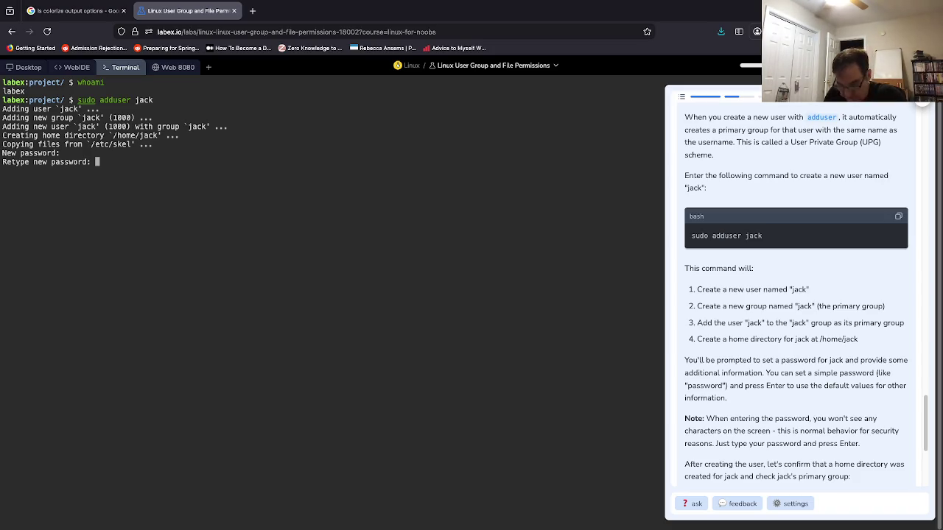
key("Return")
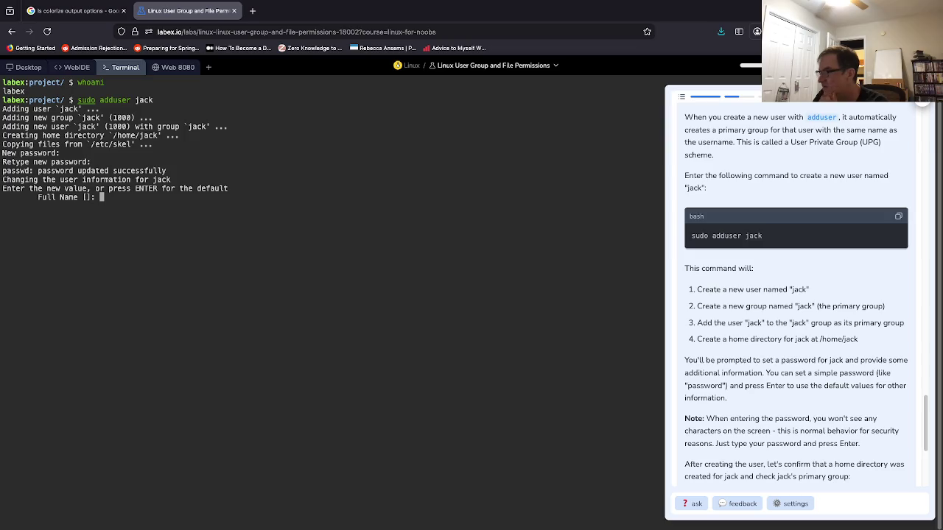
Step: Clear the stray characters and enter jack's full name
key("Down")
key("Down")
key("Down")
scroll(795, 295, "down", 2)
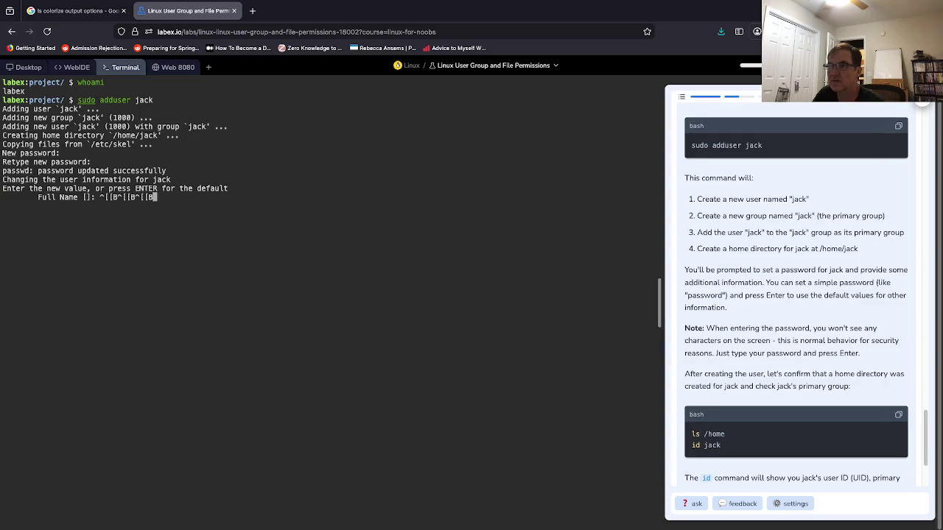
key("Up")
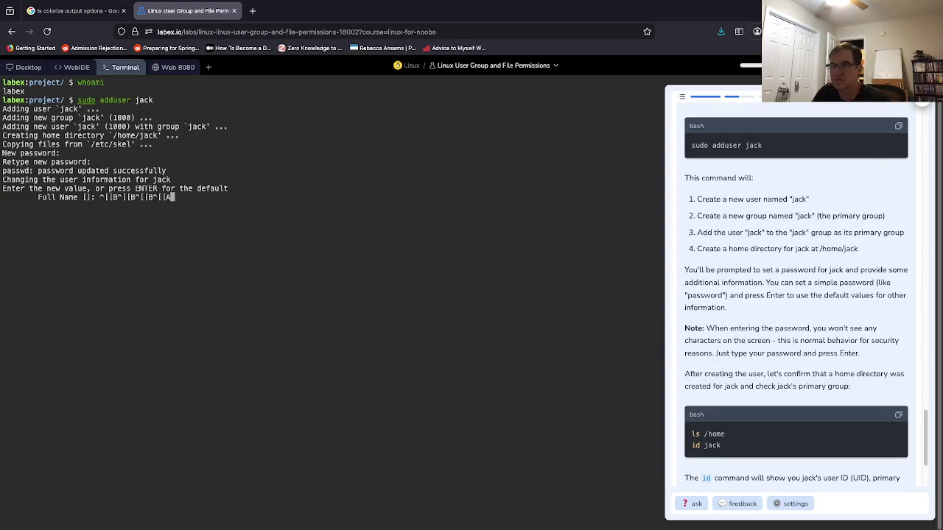
key("BackSpace")
key("BackSpace")
key("BackSpace")
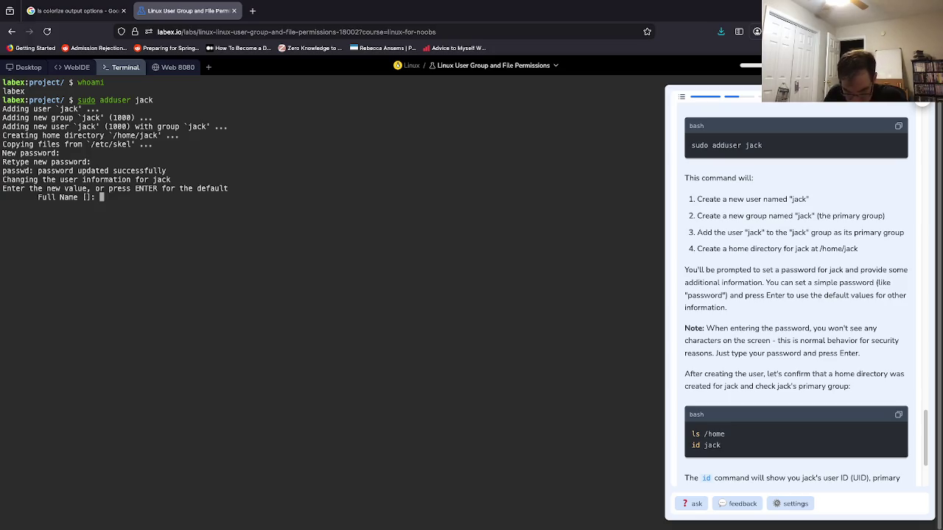
type("Jack Mehoff")
key("Return")
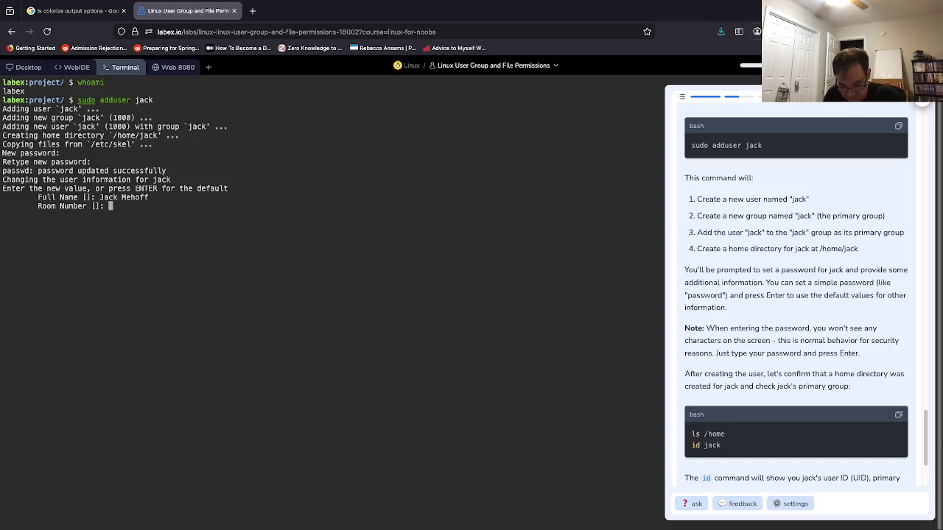
Step: Enter room number 69, work and home phones and '?' for Other, then confirm with y
type("69")
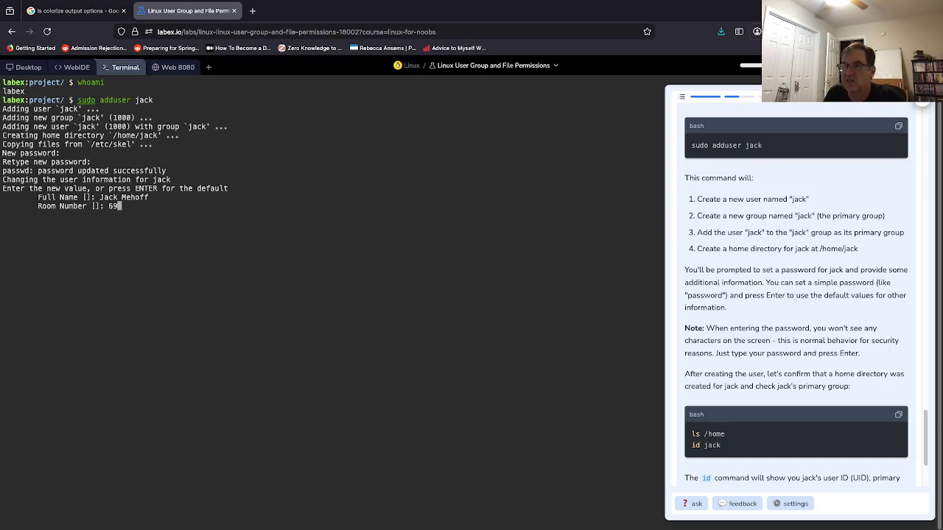
key("Return")
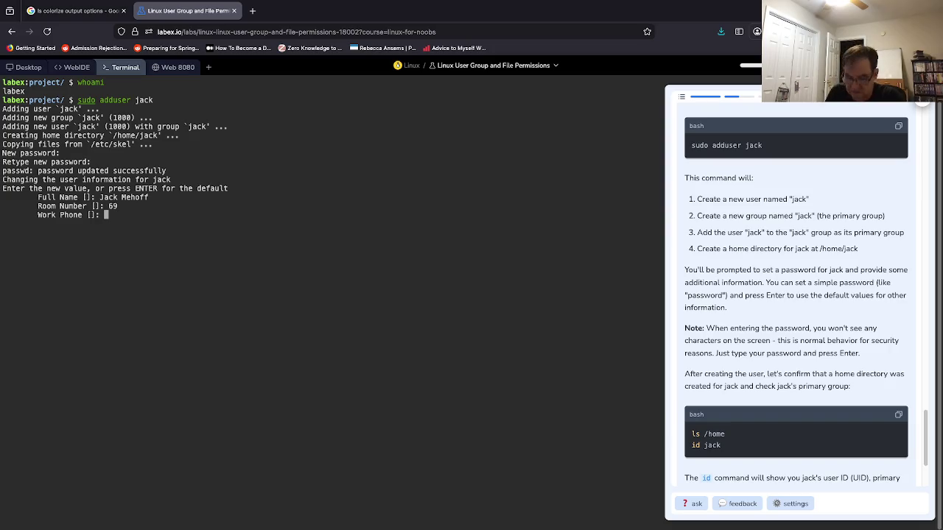
type("911")
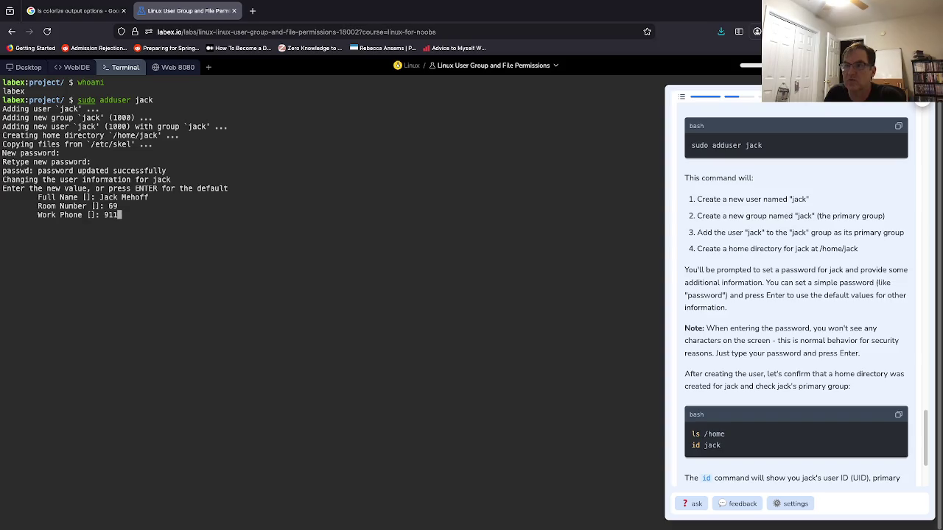
key("Return")
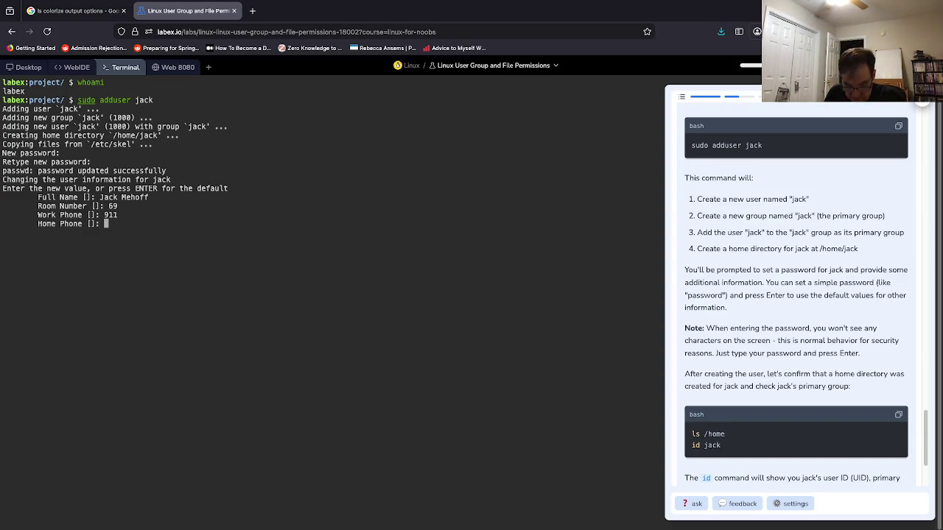
type("123")
key("Return")
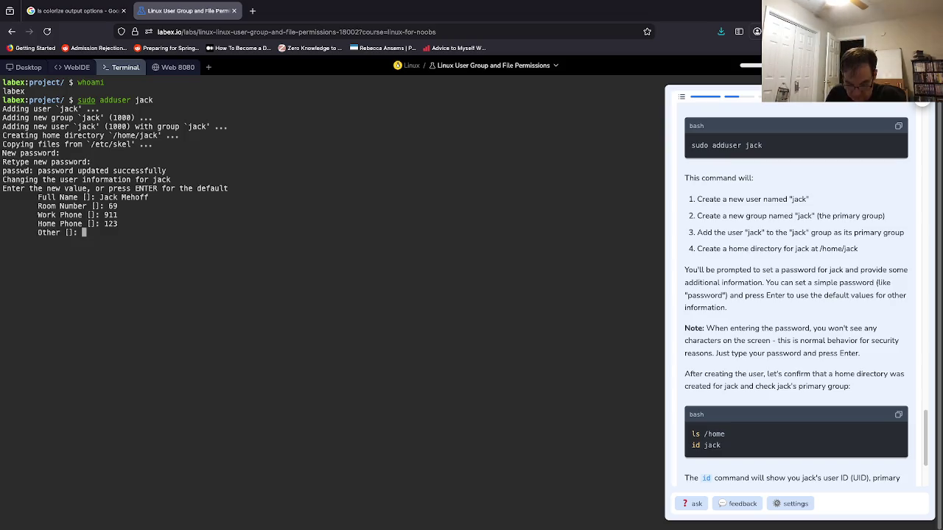
type("?")
key("Return")
type("y")
key("Return")
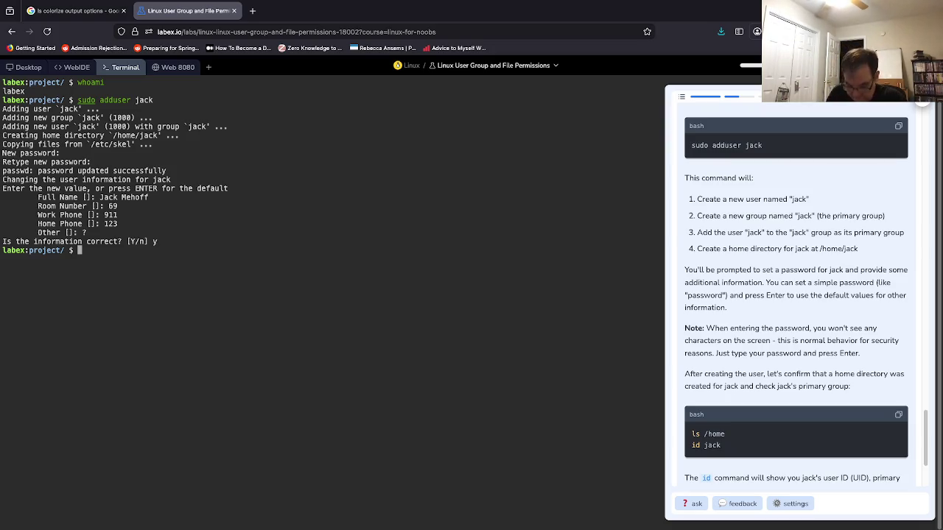
Step: Run 'ls /home' to see jack's home directory and 'id jack' to show uid and gid 1000
type("ls /hom")
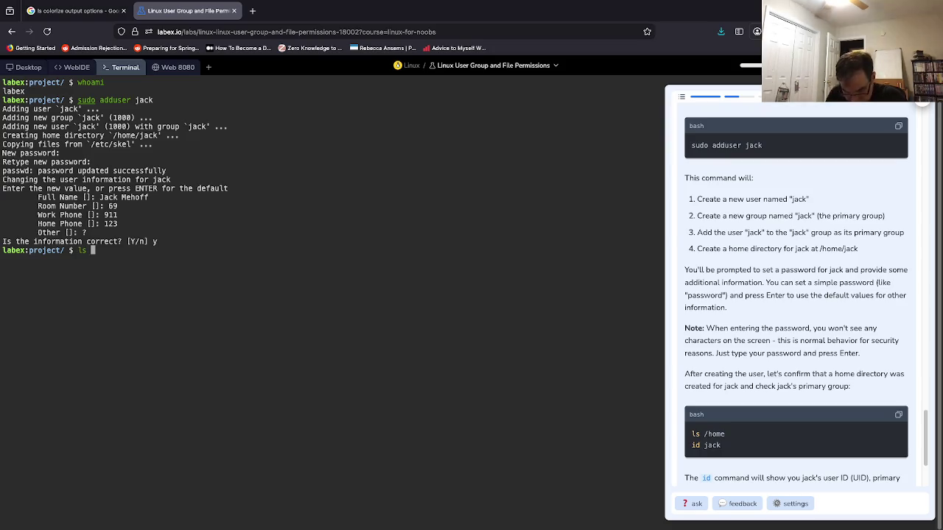
type("e")
key("Return")
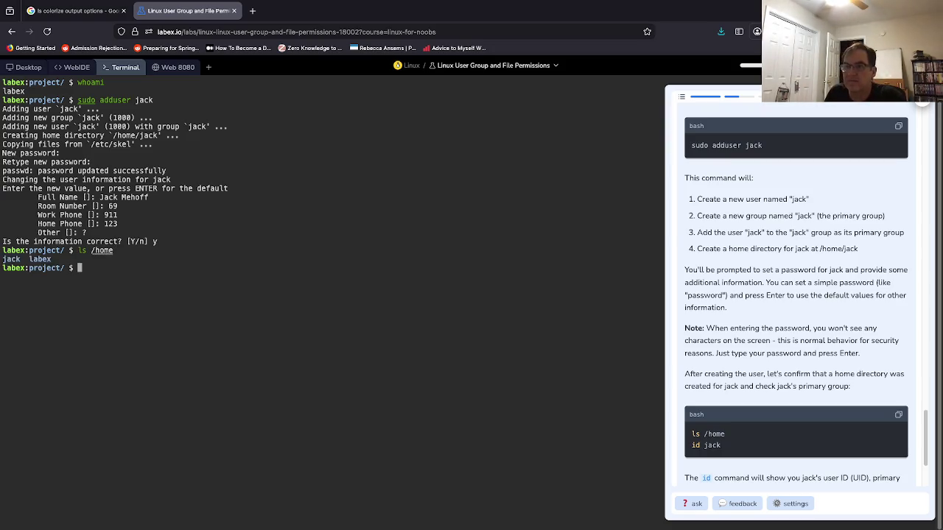
type("id jack")
key("Return")
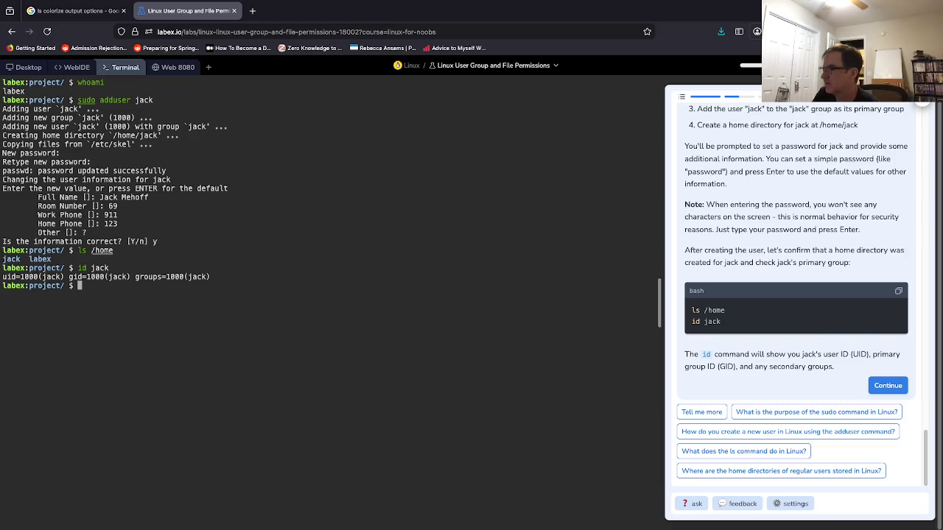
scroll(795, 295, "up", 10)
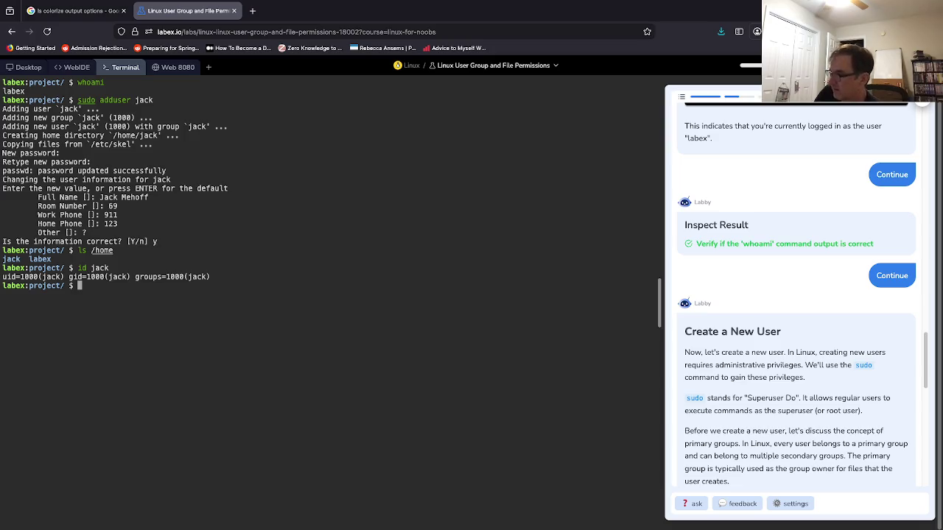
scroll(796, 294, "down", 5)
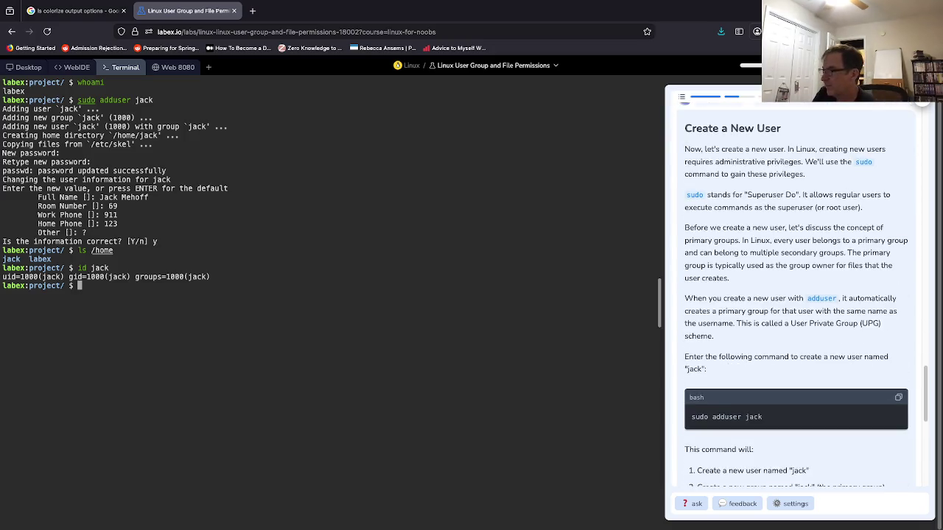
scroll(796, 294, "down", 4)
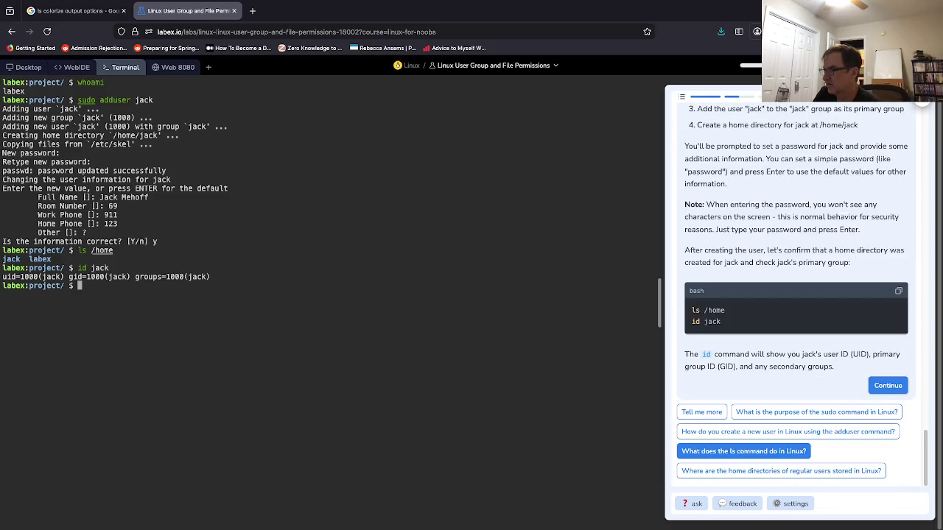
scroll(744, 451, "up", 2)
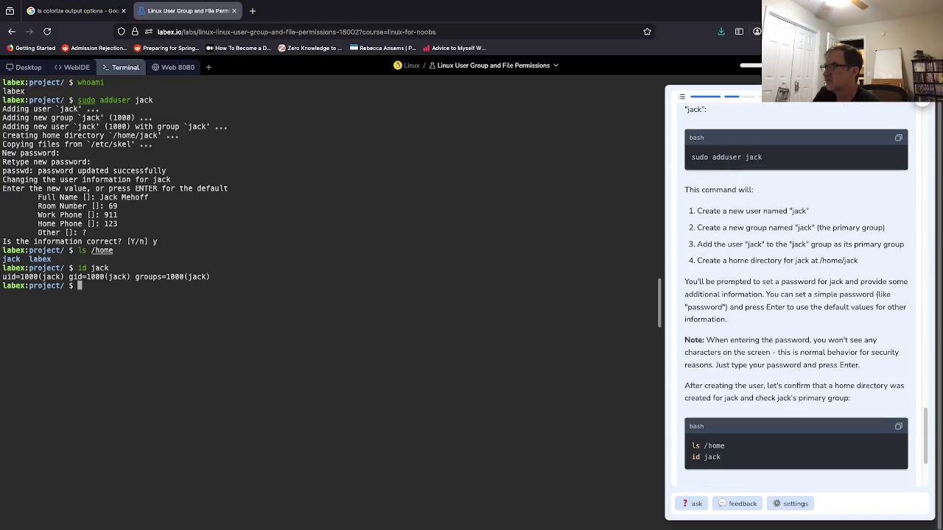
scroll(796, 294, "up", 4)
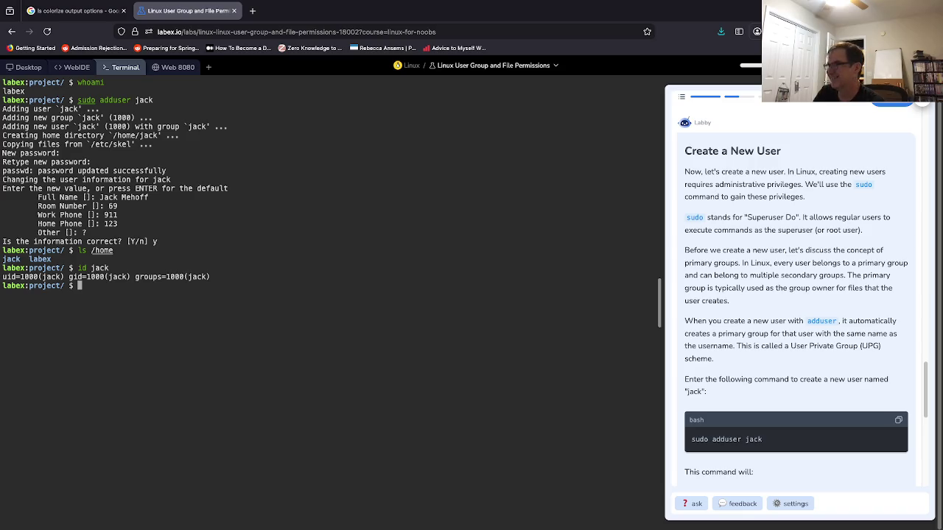
scroll(795, 295, "up", 3)
scroll(796, 295, "down", 5)
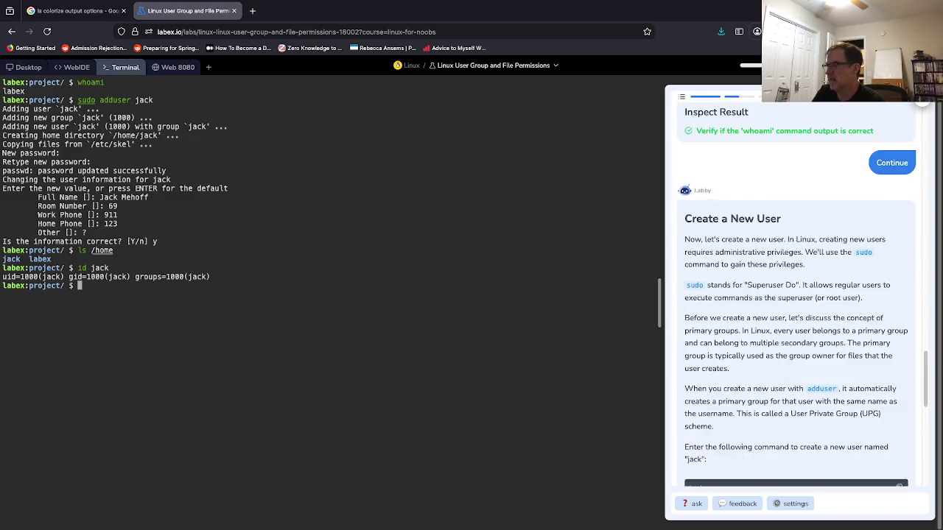
scroll(796, 294, "down", 2)
scroll(795, 295, "down", 2)
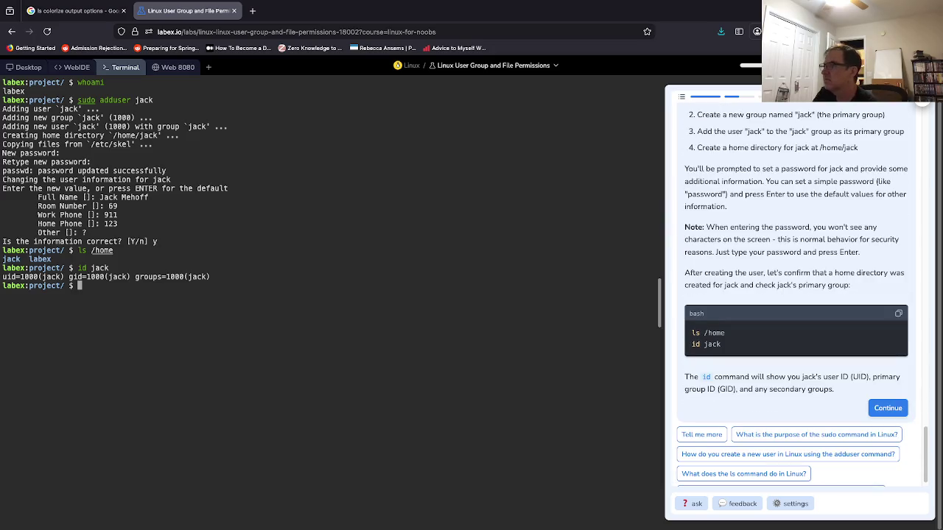
Step: Ask Labby what ls does, then pass the user-creation check and advance to Explore User Groups
scroll(796, 294, "down", 1)
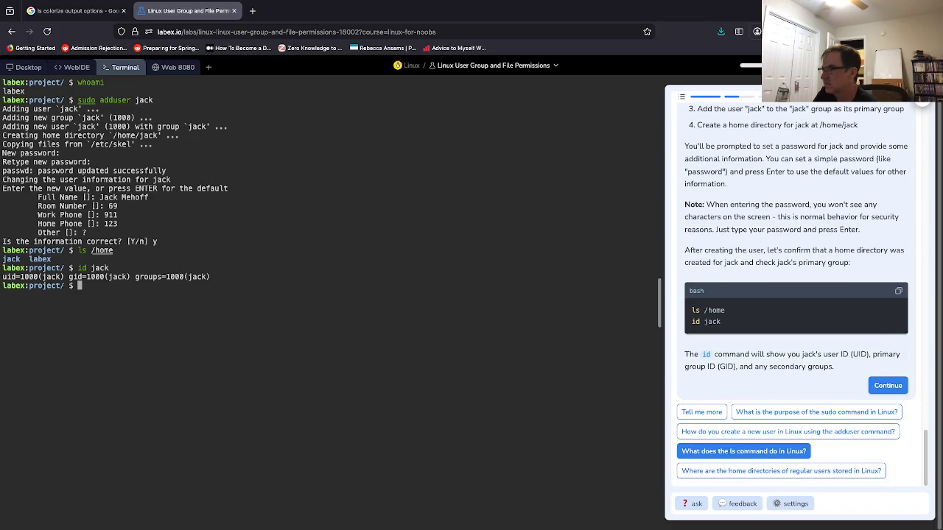
left_click(744, 451)
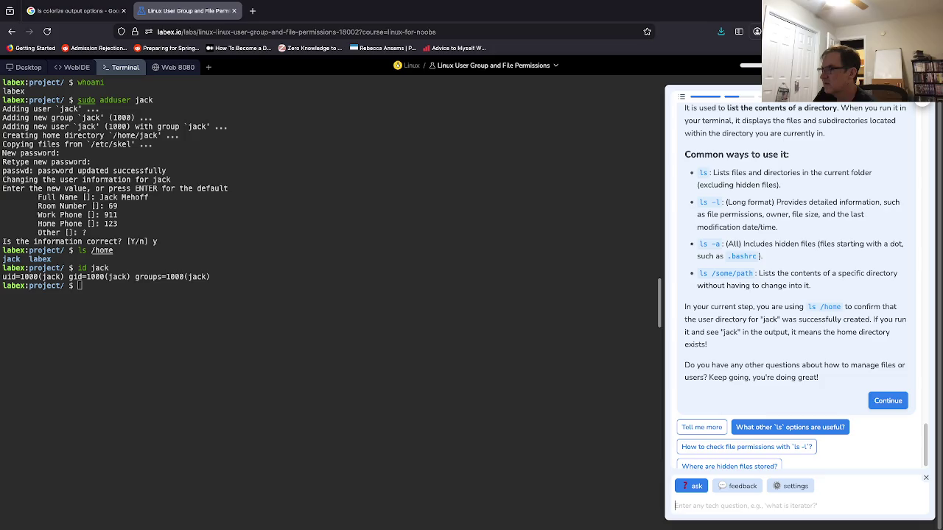
scroll(774, 430, "down", 1)
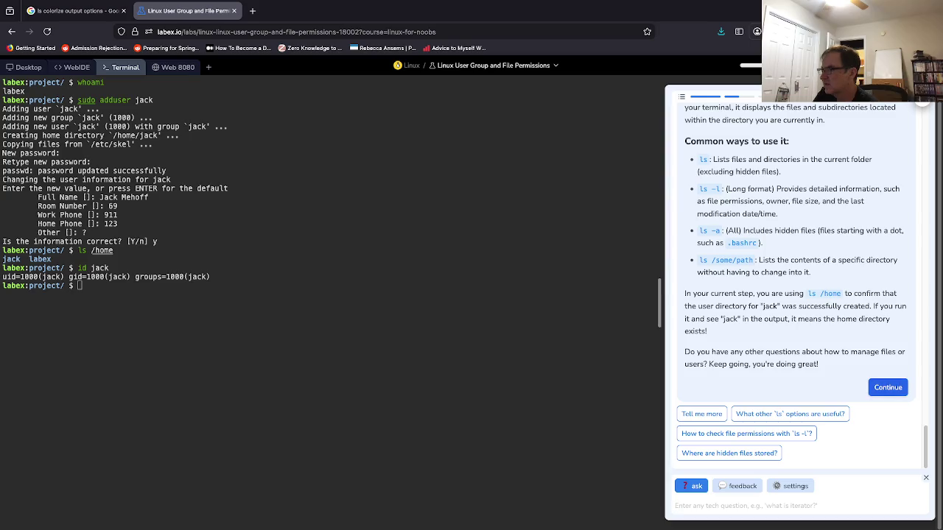
left_click(888, 387)
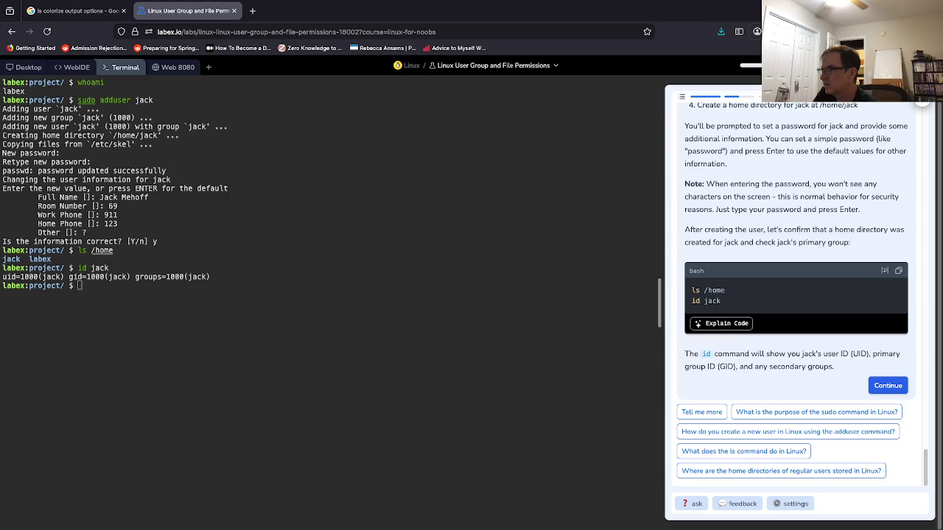
left_click(888, 385)
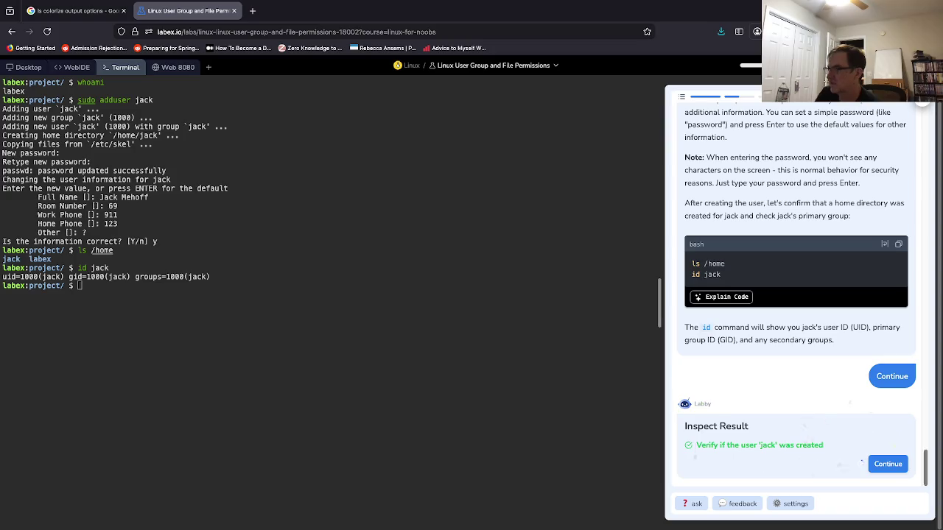
left_click(898, 466)
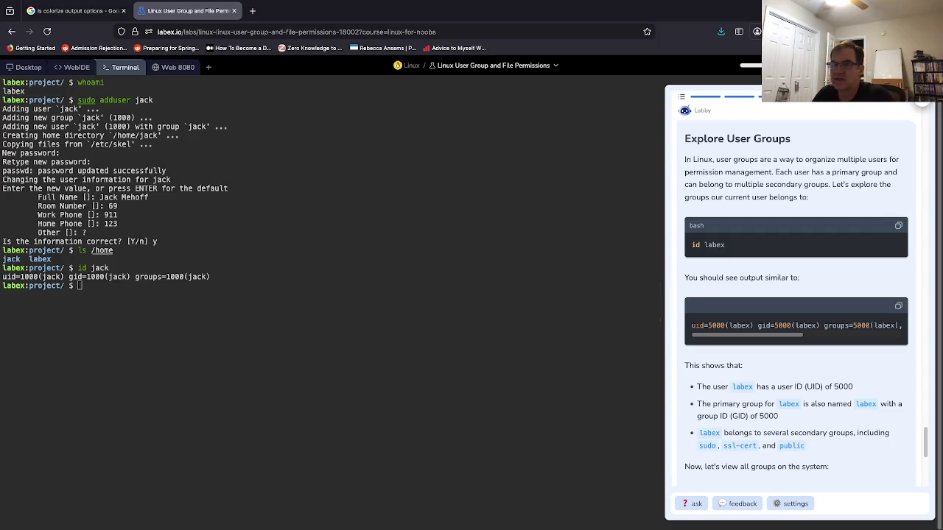
Step: Run 'id labex' to list labex's groups: labex, sudo, ssl-cert and public
type("id labex")
key("Return")
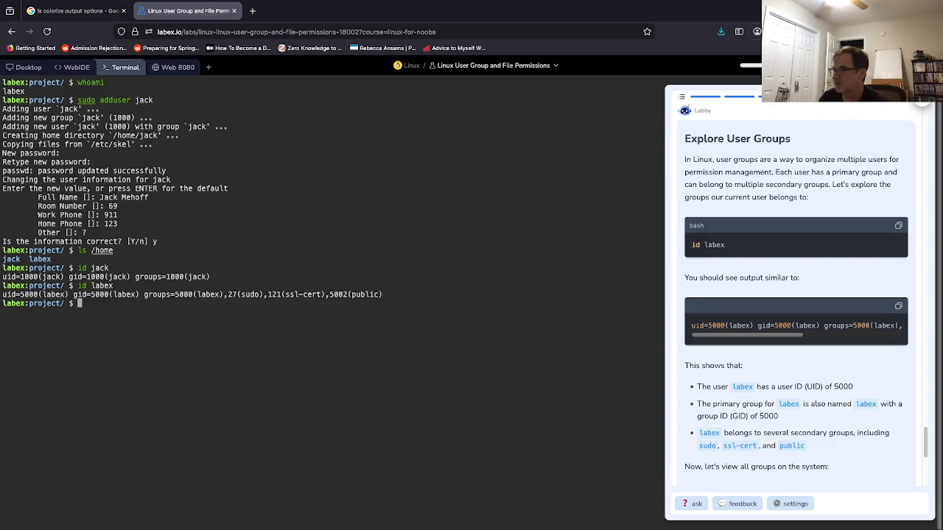
Step: List all system groups alphabetically with 'cat /etc/group | sort' and browse command history
scroll(796, 295, "down", 3)
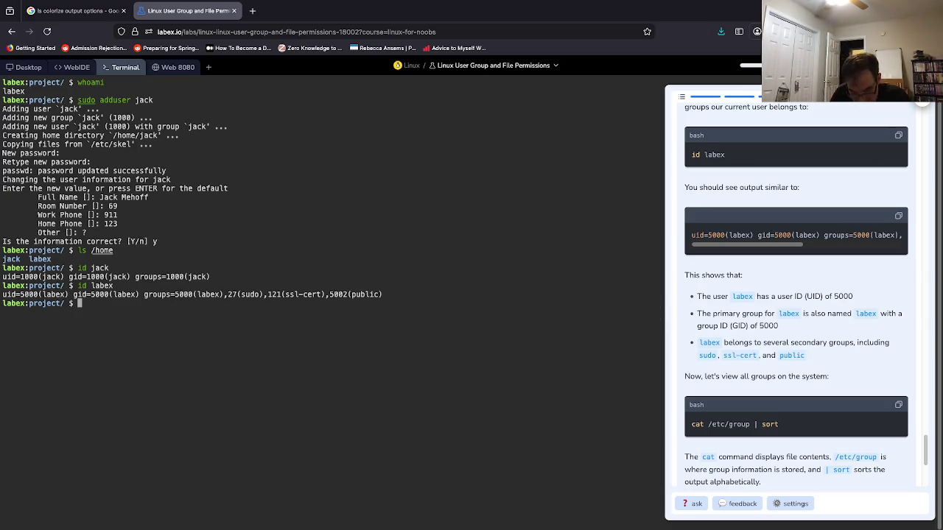
type("cat ")
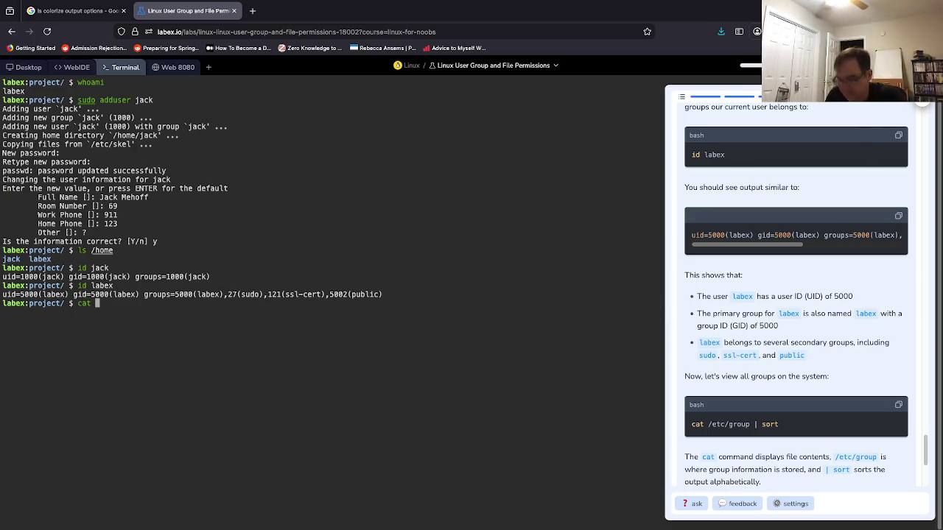
type("/")
type("c/group")
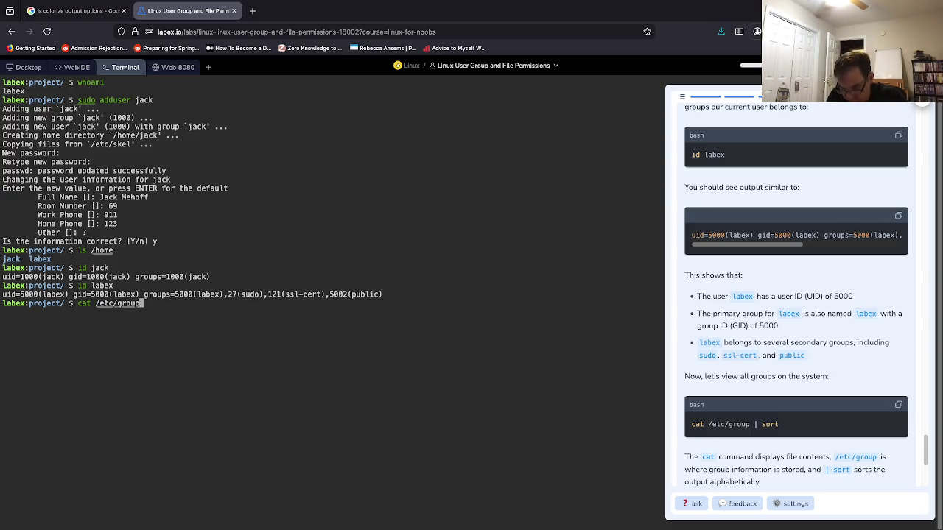
type(" | sort")
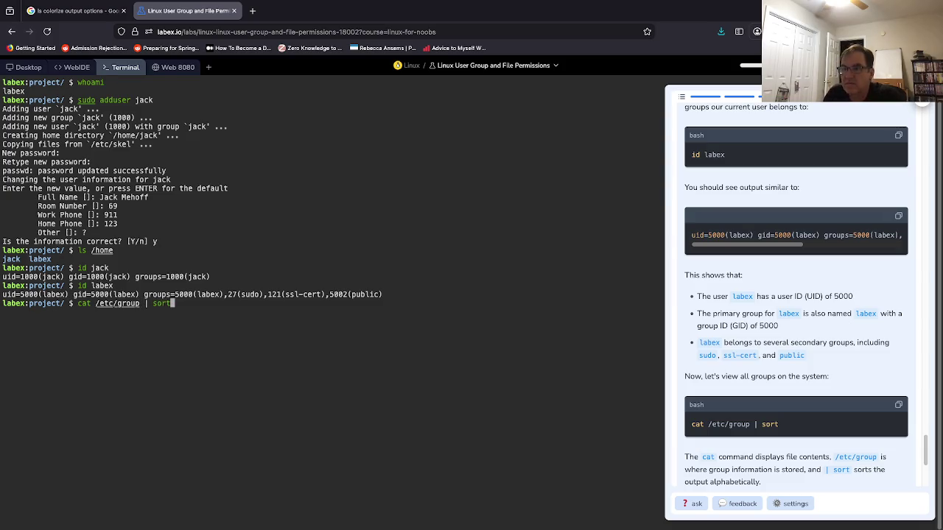
key("Return")
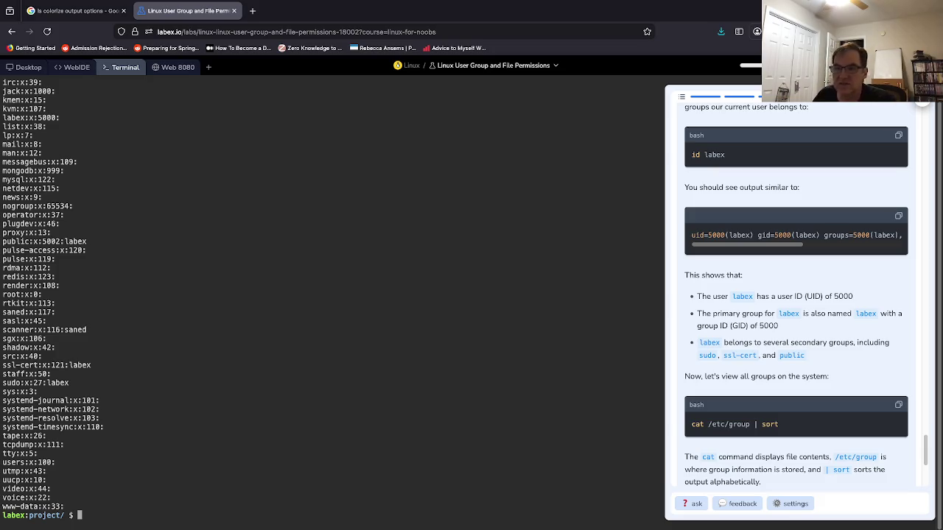
key("Up")
key("Up")
key("Down")
key("Down")
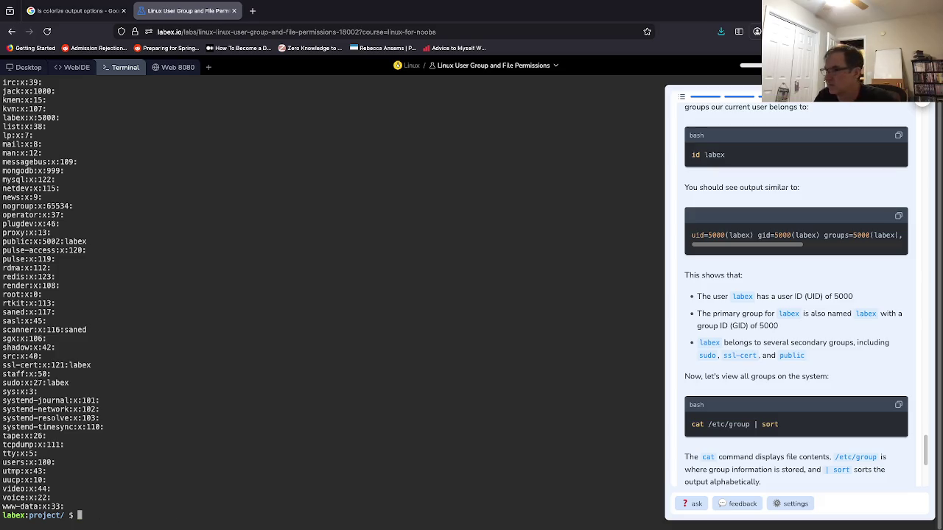
scroll(796, 294, "down", 1)
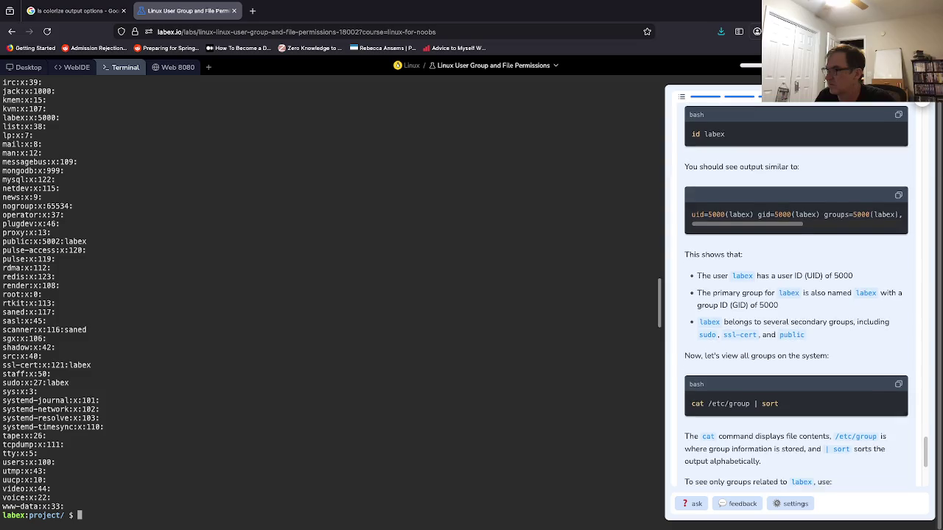
Step: List the /etc/group lines mentioning labex with cat /etc/group | grep -E "labex"
scroll(797, 295, "down", 1)
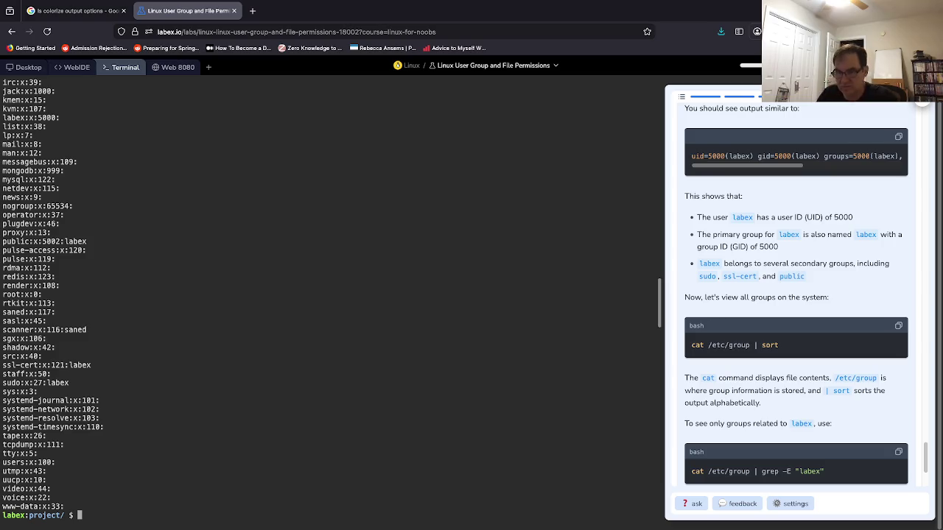
type("cat /etc/group | sort")
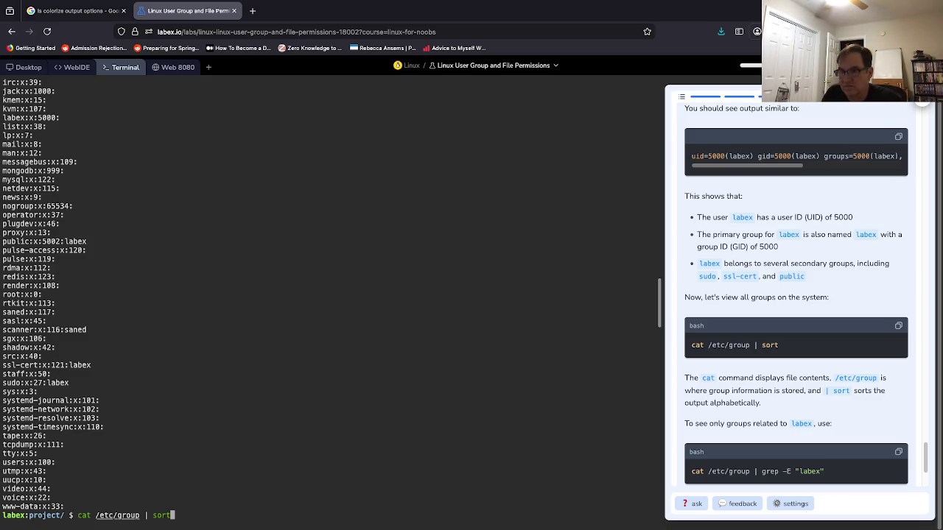
key("BackSpace")
key("BackSpace")
key("BackSpace")
type("g")
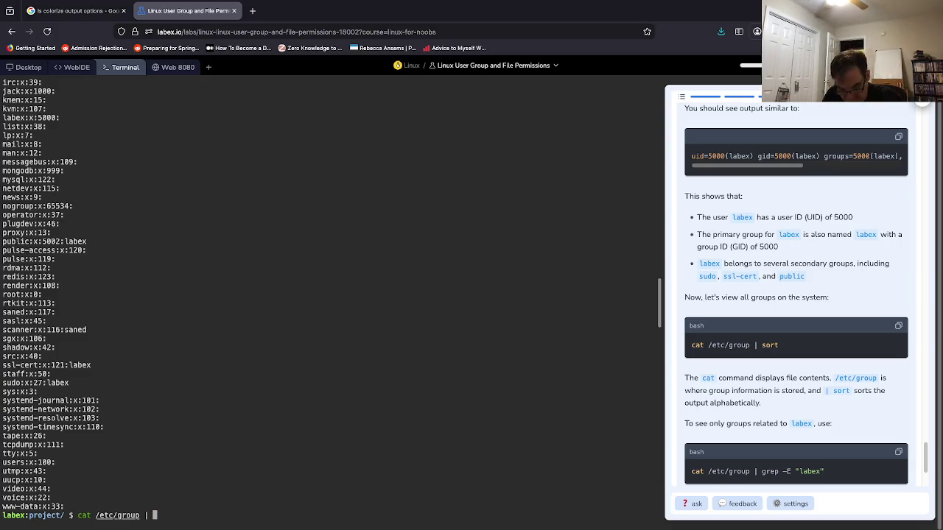
type("rep ")
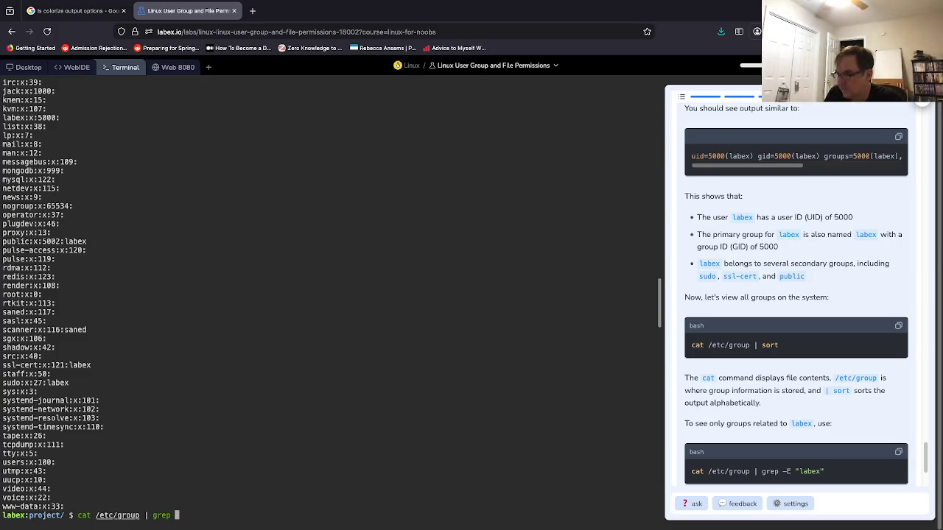
type("-")
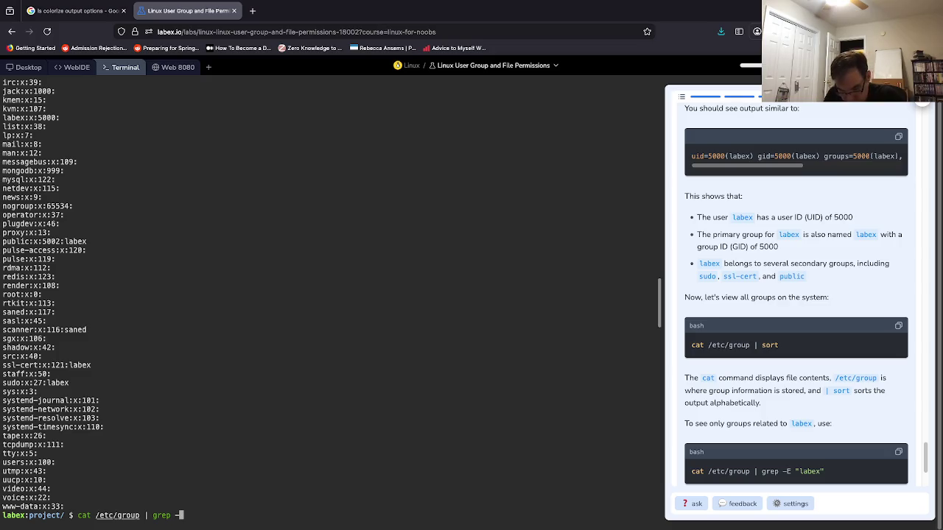
type("E \"la")
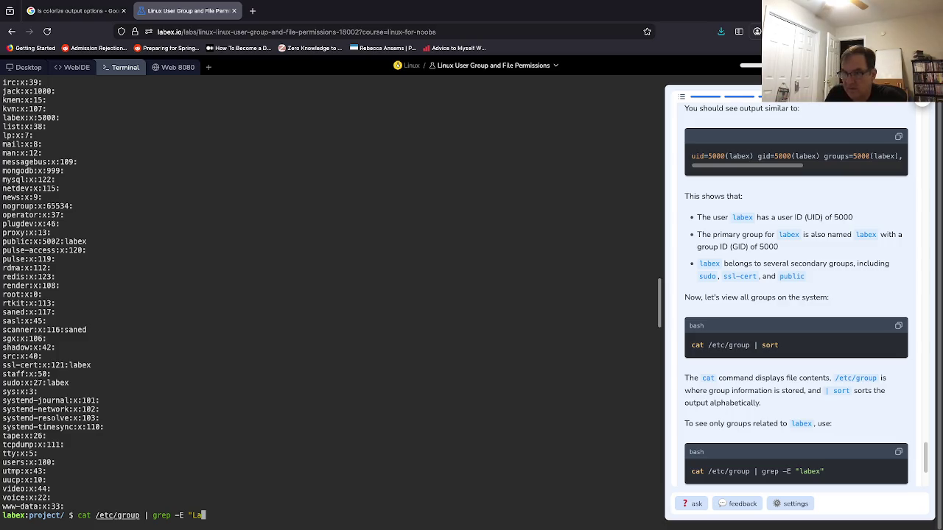
type("b")
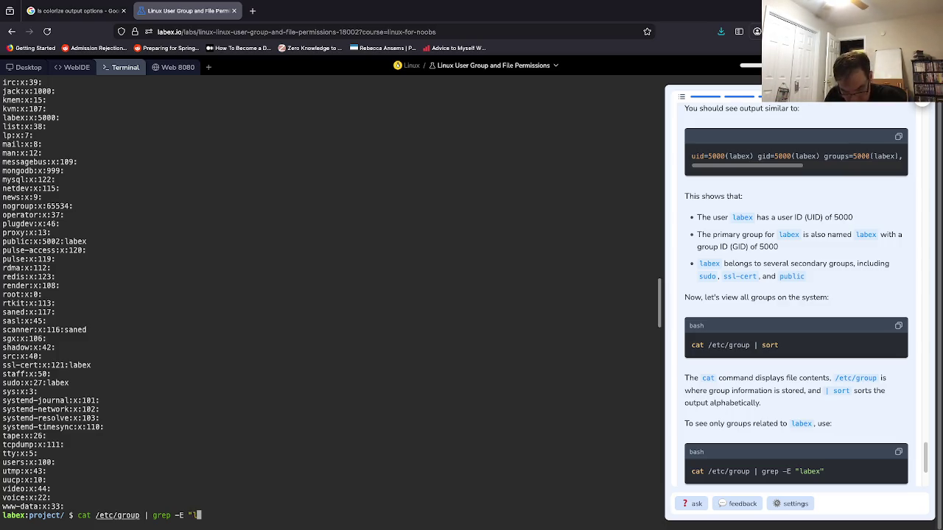
type("ex\"")
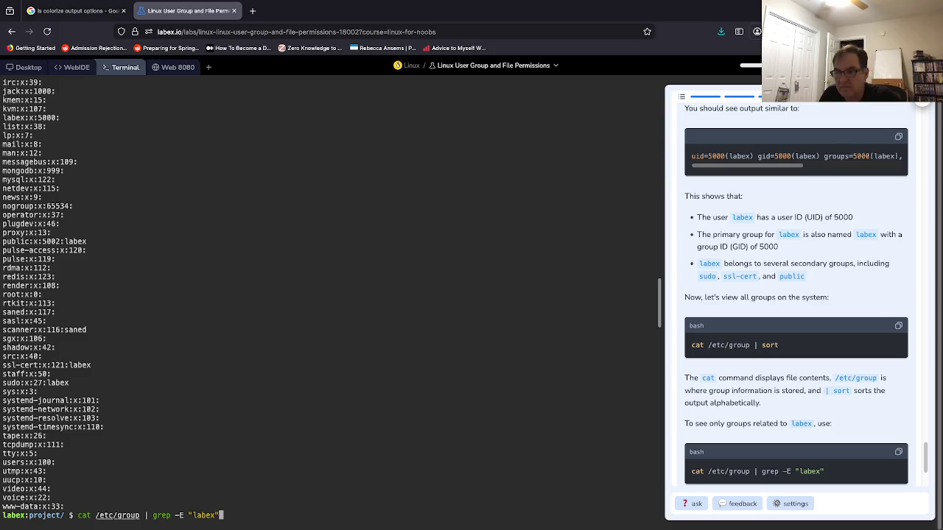
key("Return")
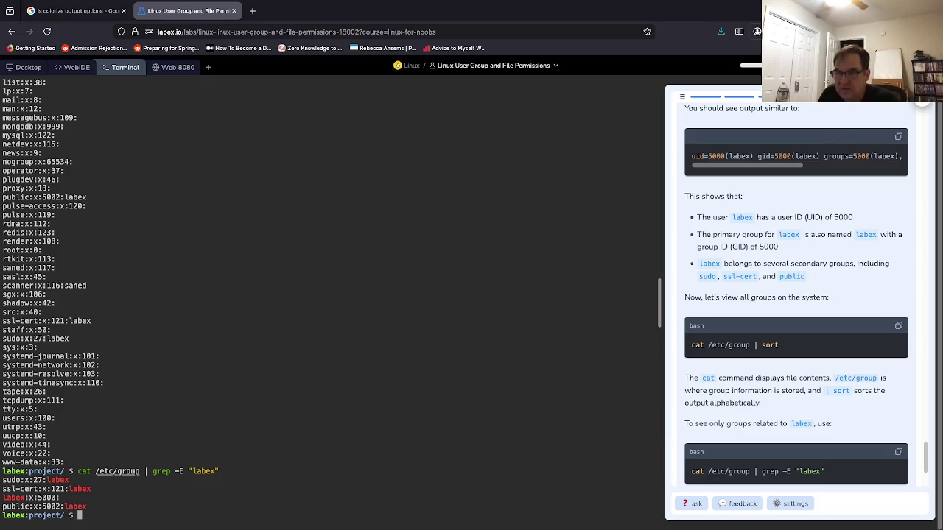
Step: Rerun the group filter for jack to show jack:x:1000:, then continue the lab
key("Up")
key("BackSpace")
key("BackSpace")
key("BackSpace")
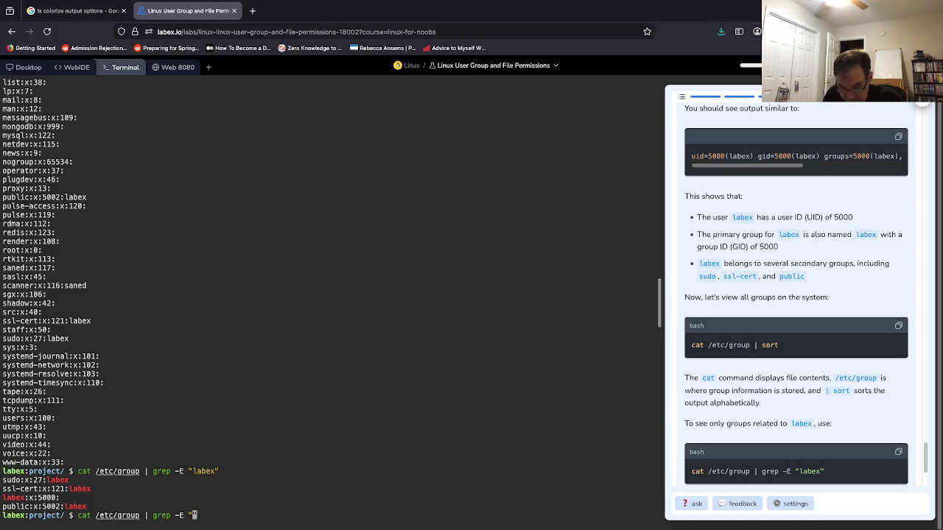
type("jack")
key("Return")
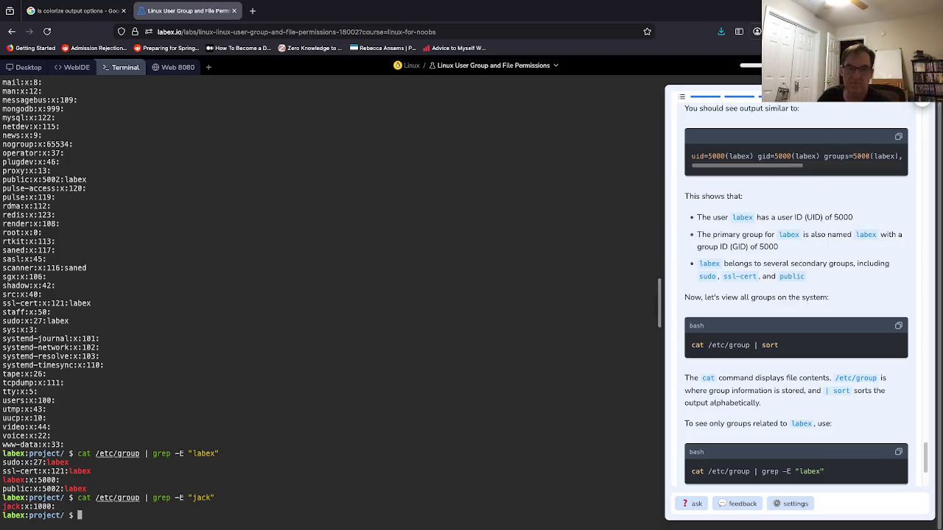
scroll(796, 294, "down", 2)
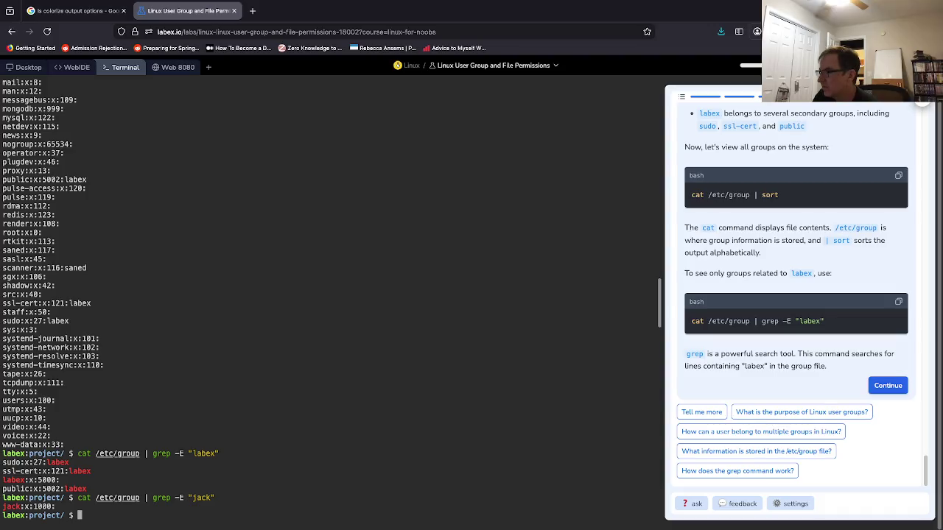
left_click(888, 386)
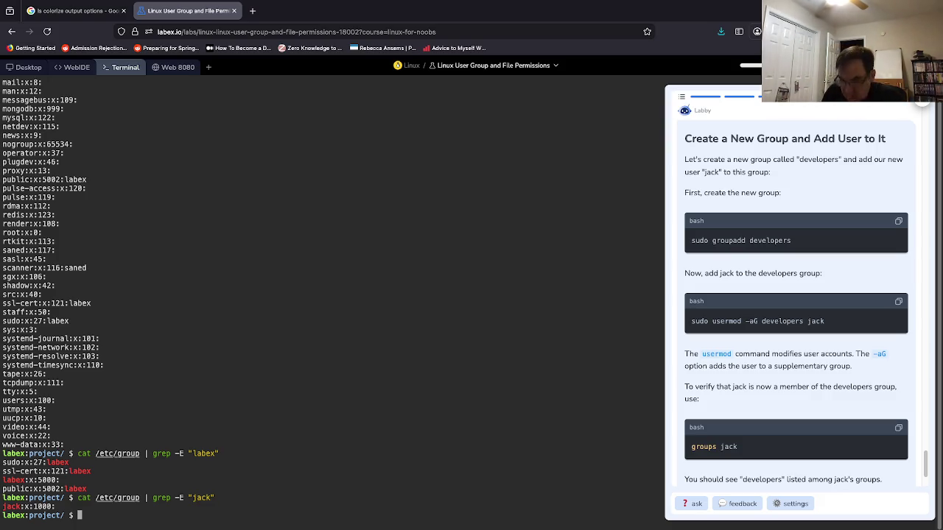
Step: Clear the terminal, create the developers group, and add jack with sudo usermod -aG developers jack
key("ctrl+l")
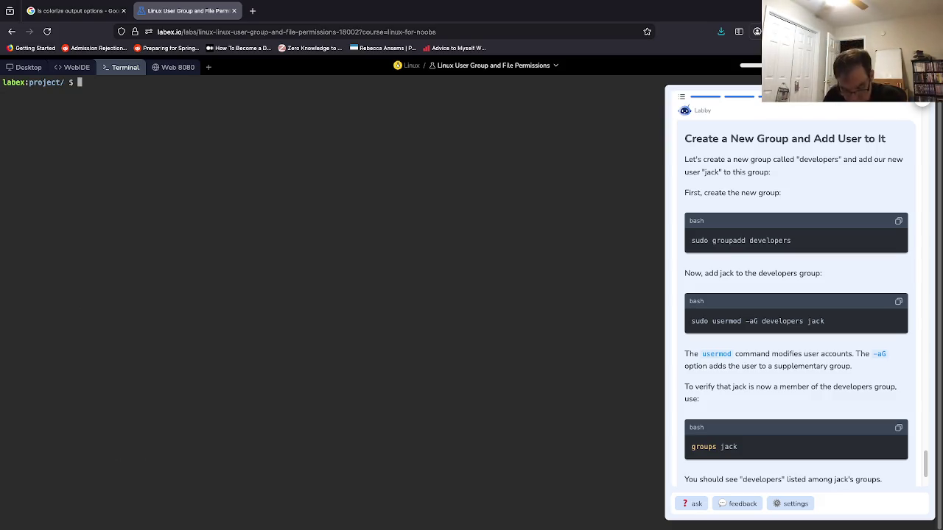
type("sudo group")
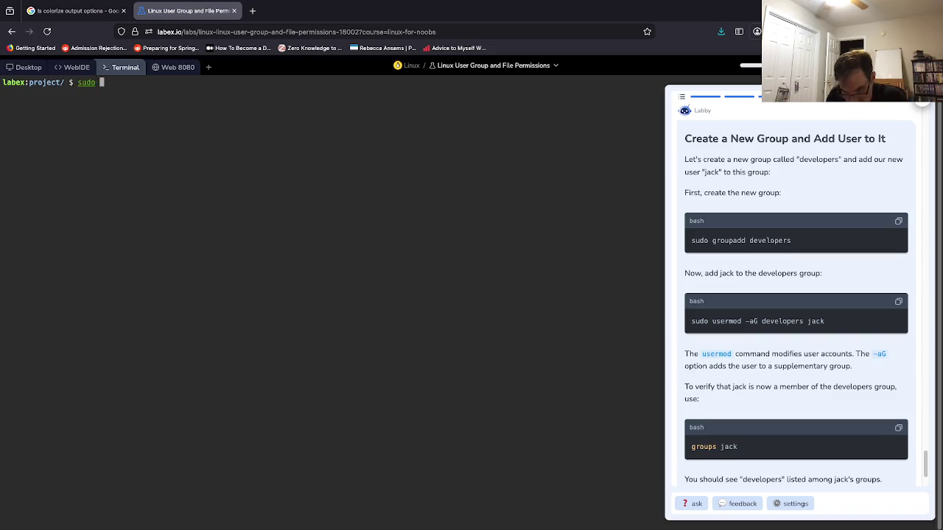
type("add develope")
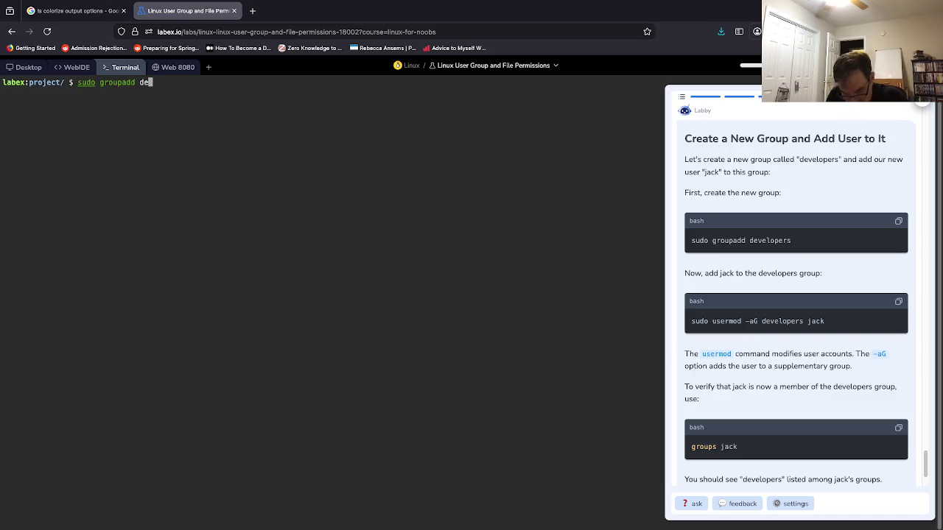
type("rs")
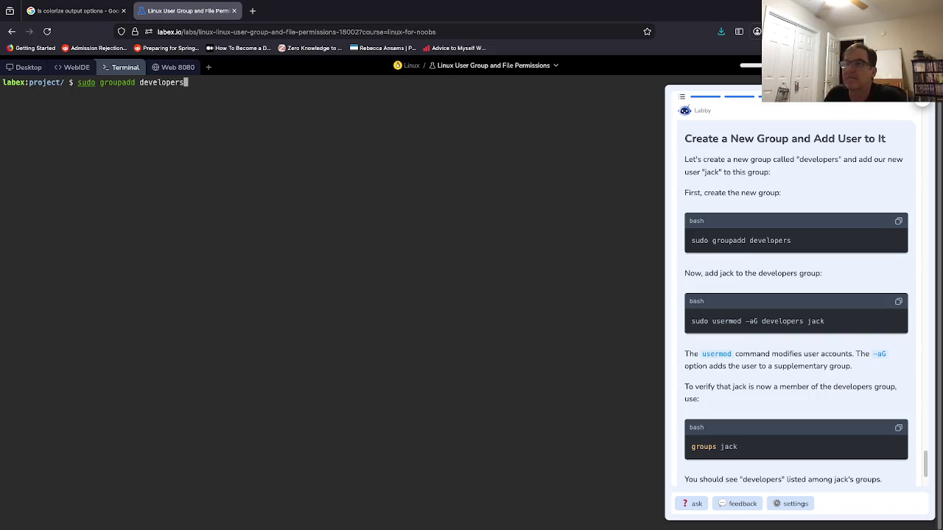
key("Return")
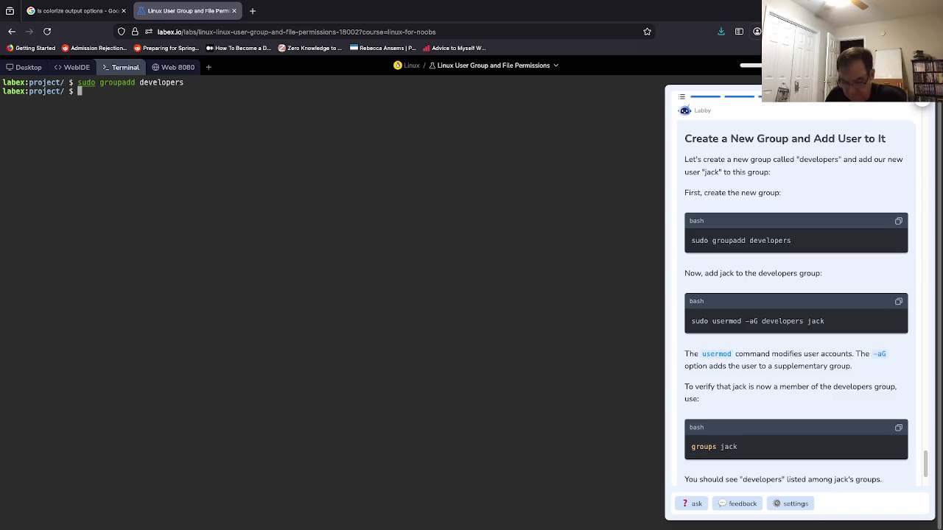
type("sudo")
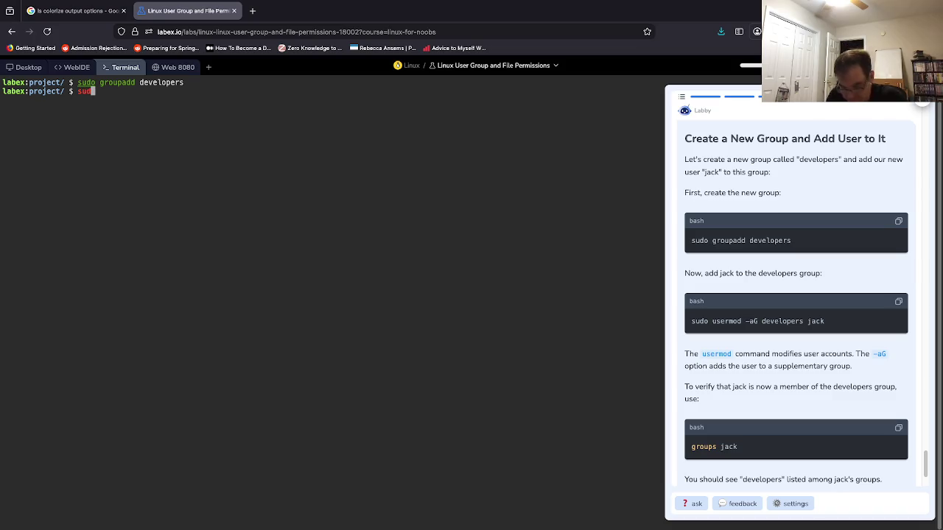
type(" usermo")
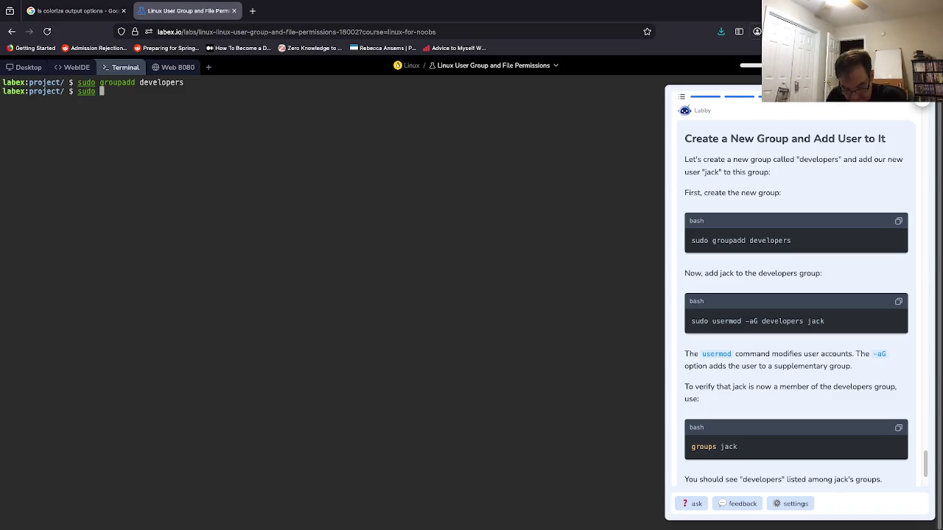
type("d")
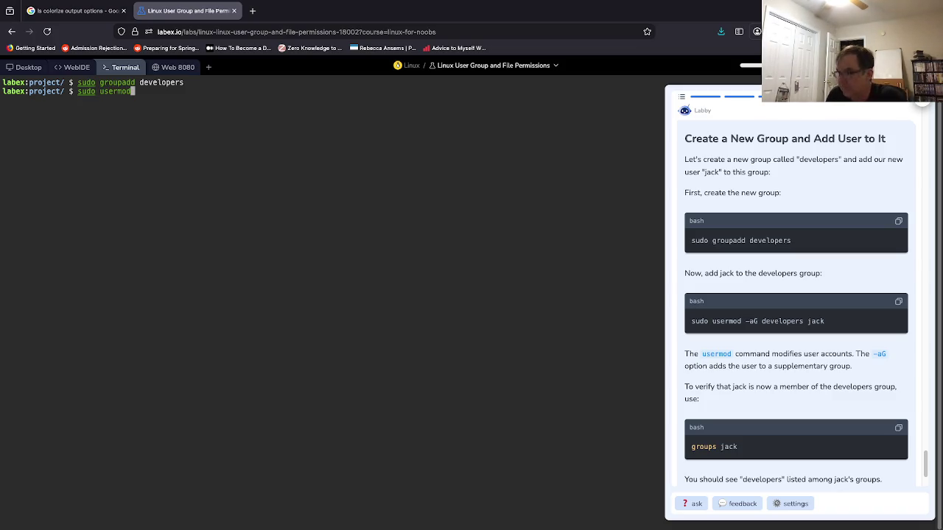
type(" -aG")
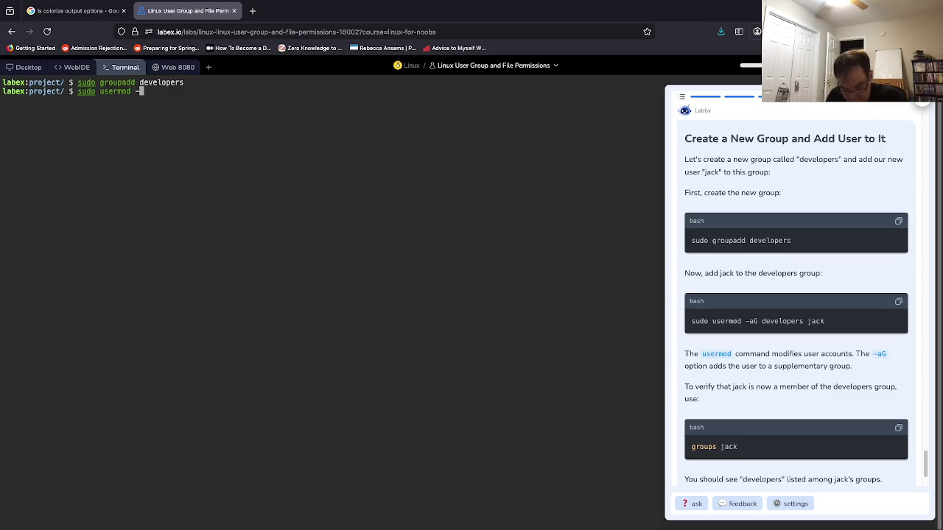
type(" developers jack")
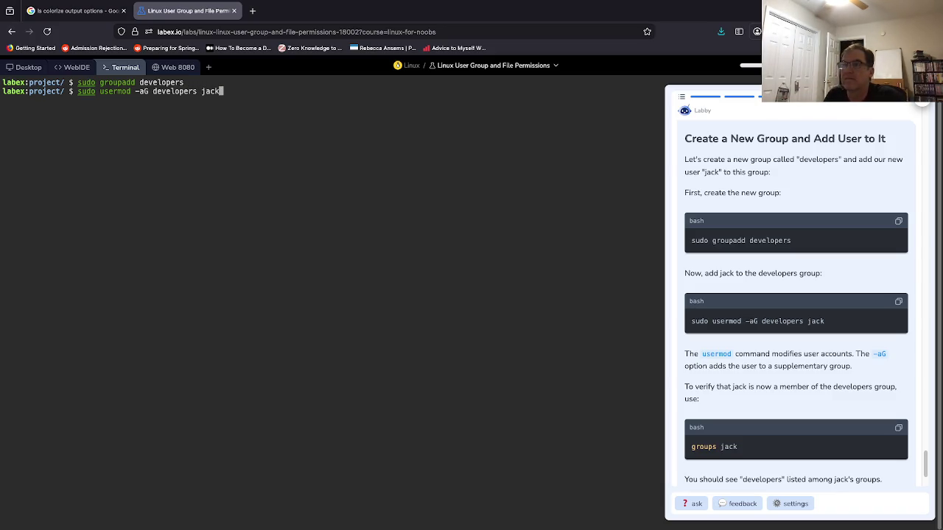
key("Return")
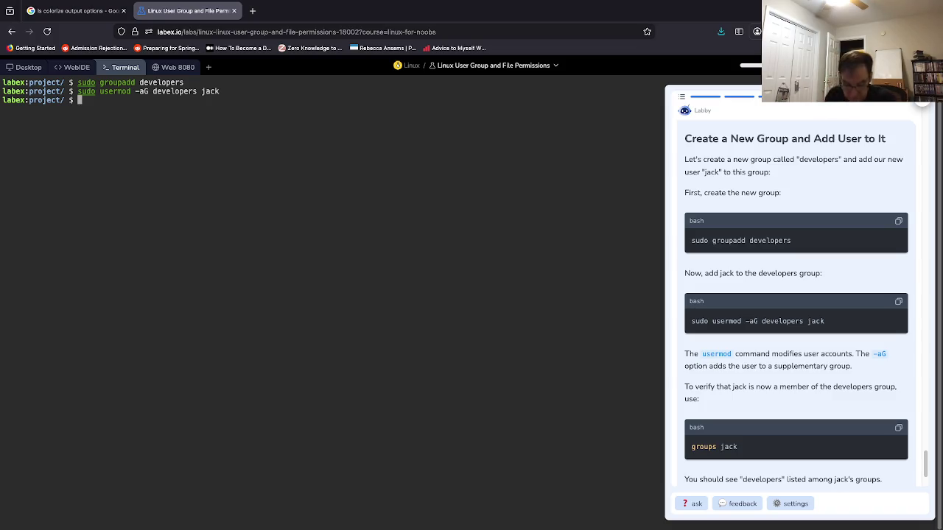
Step: Check that groups jack lists jack and developers, then show the usermod --help options
type("groups jack")
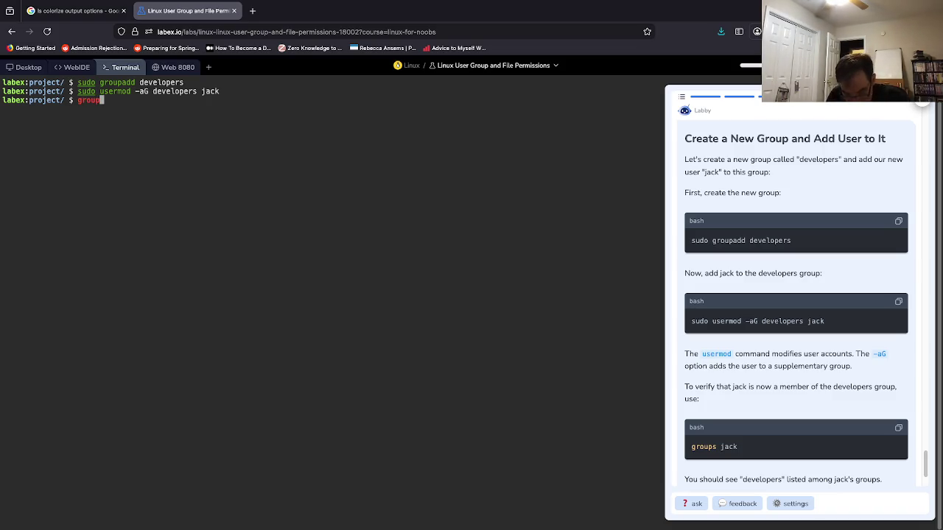
key("Return")
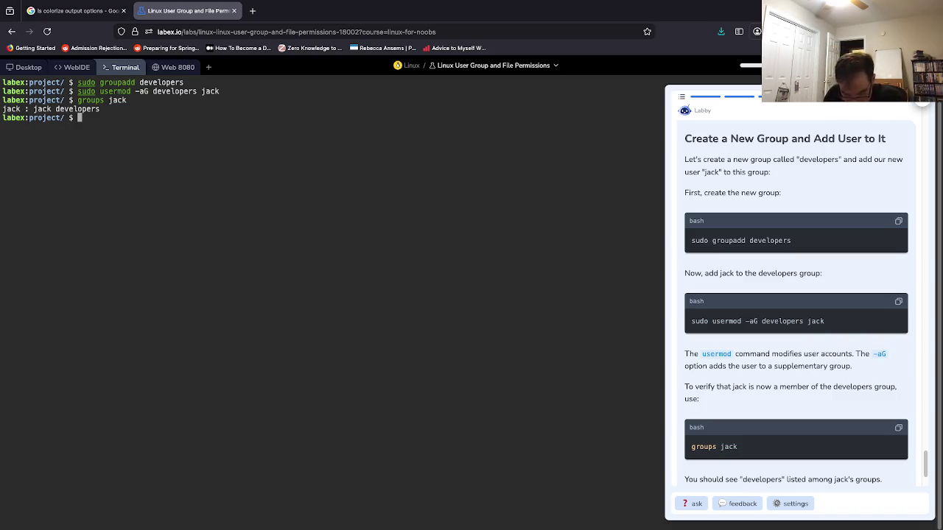
type("usermod --help")
key("Return")
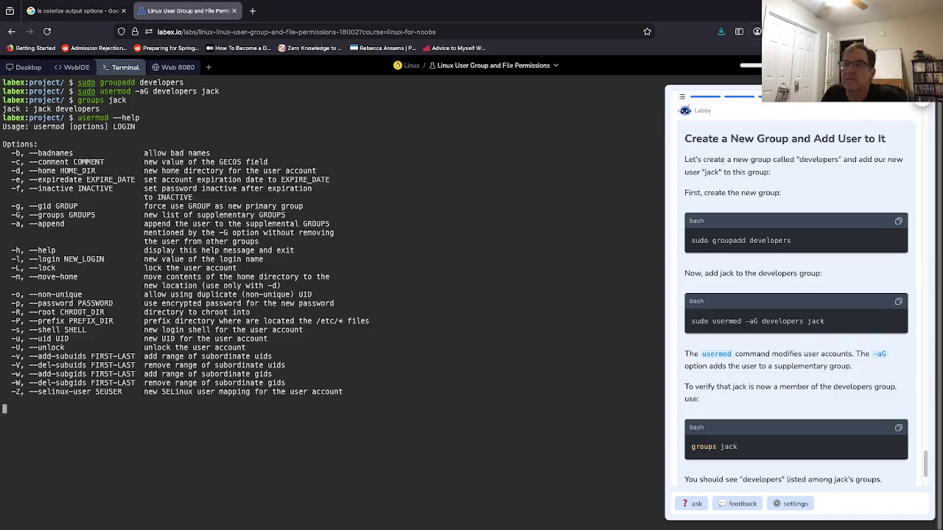
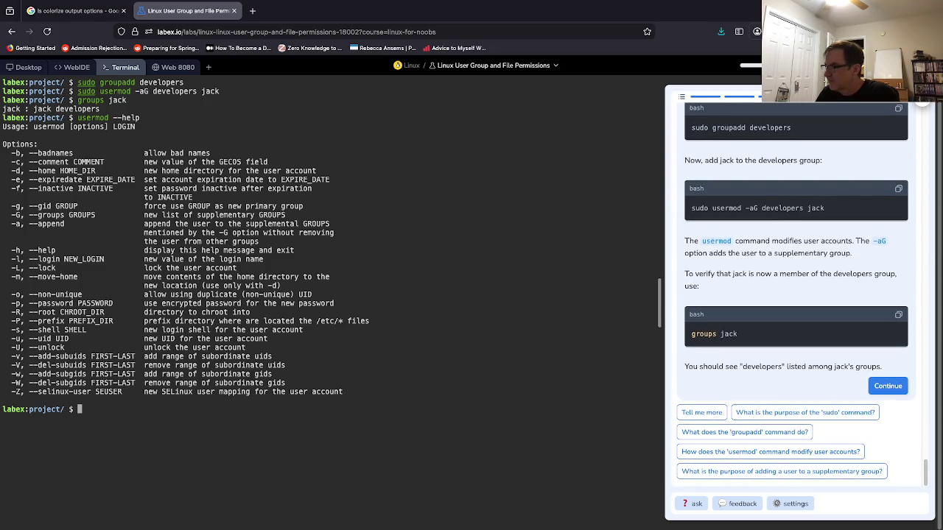
Step: Continue past the developers-group check to the 'Add a User to the sudo Group' lesson
left_click(888, 386)
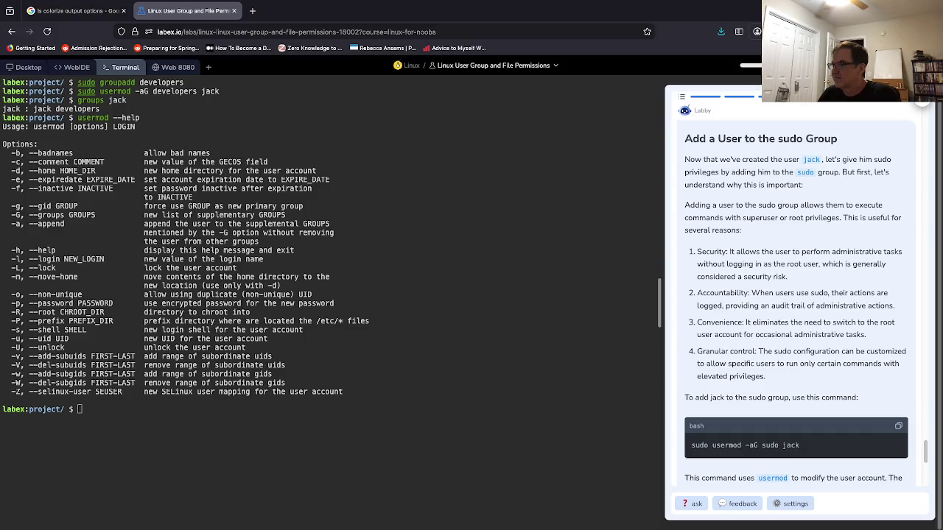
Step: Edit the earlier usermod command to use the sudo group and run it, adding jack to sudo
left_click(80, 409)
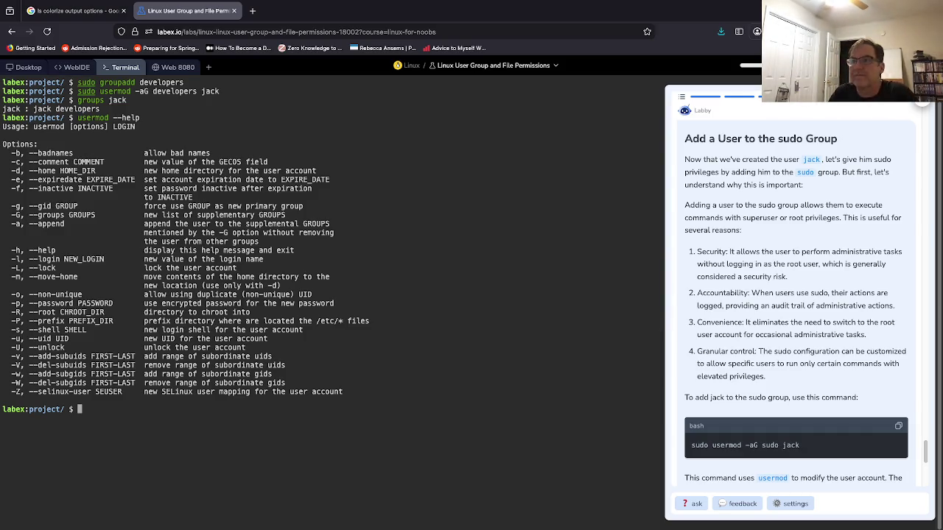
key("Up")
key("Up")
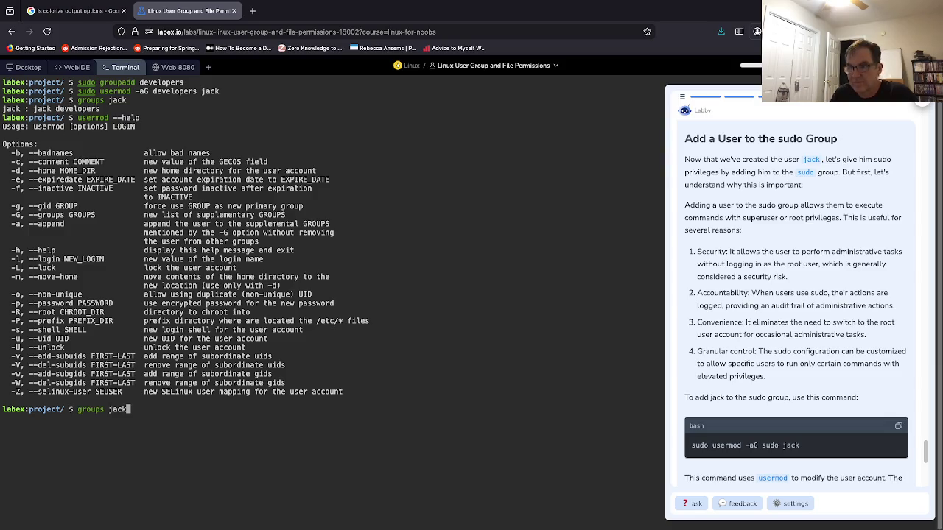
key("Up")
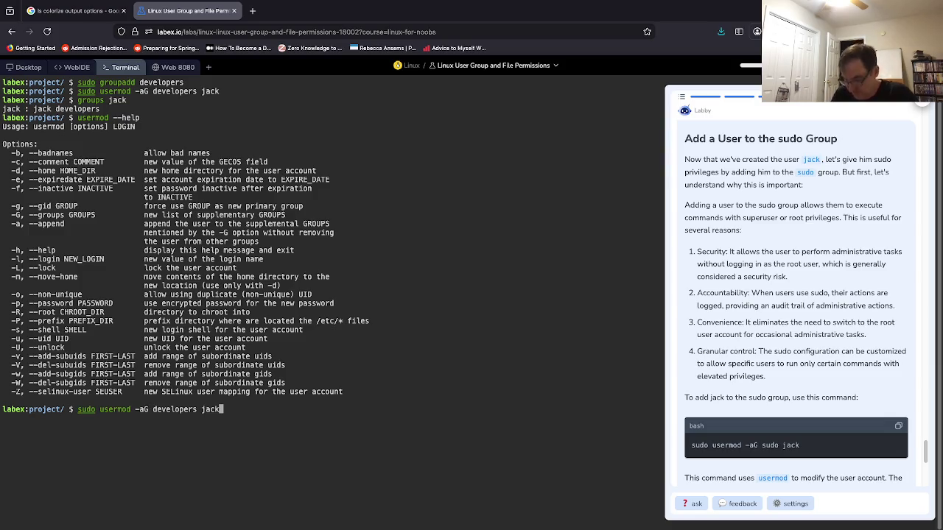
key("Left")
key("Left")
key("Left")
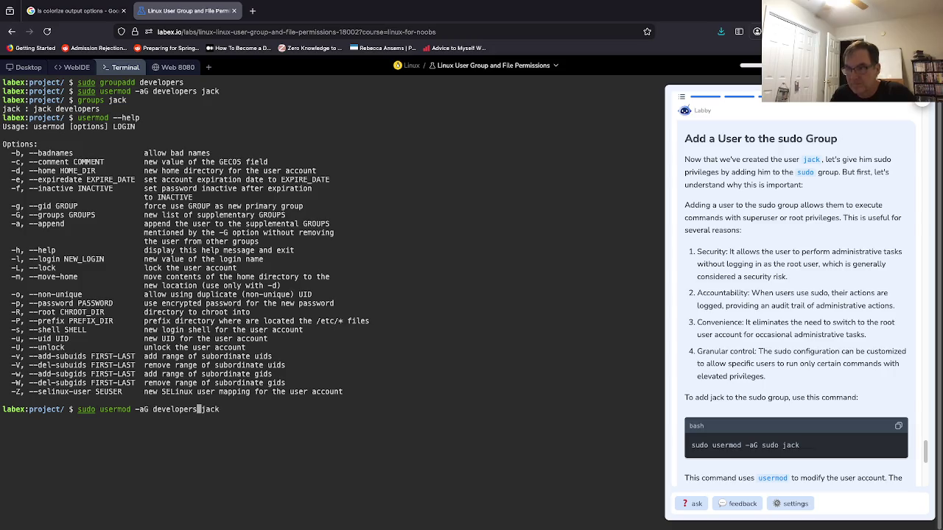
key("Right")
key("BackSpace")
key("BackSpace")
key("BackSpace")
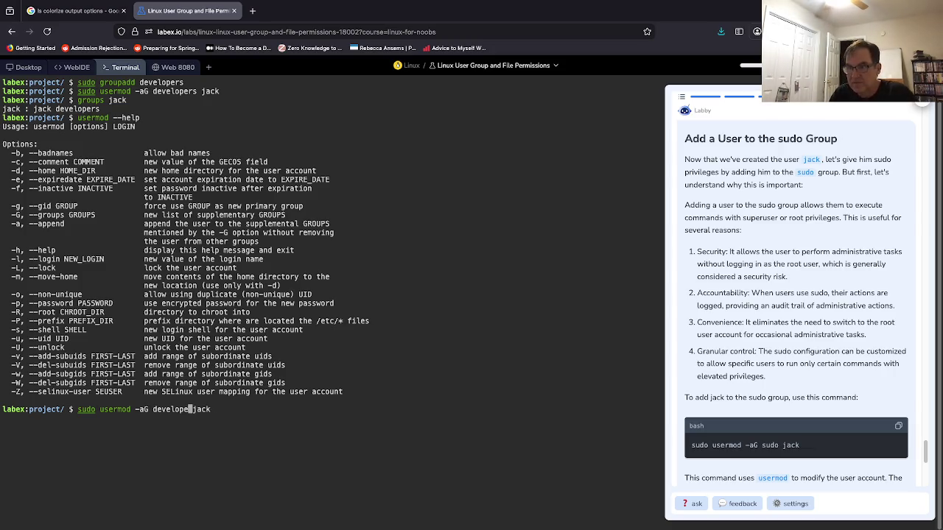
key("BackSpace")
key("BackSpace")
key("BackSpace")
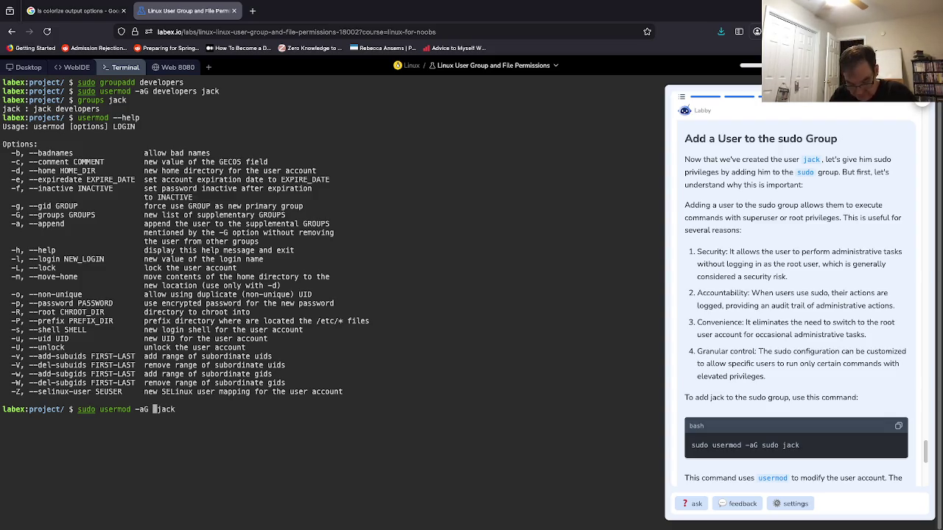
type("sudo")
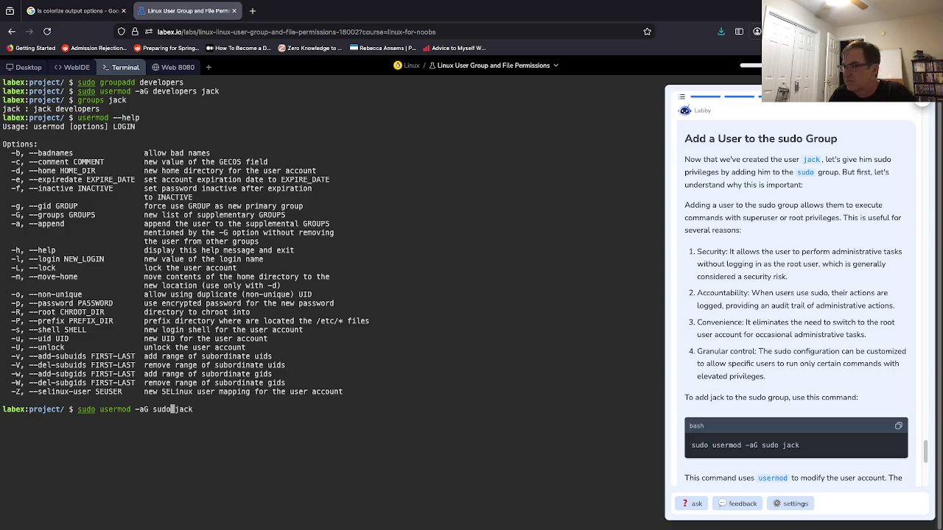
key("Return")
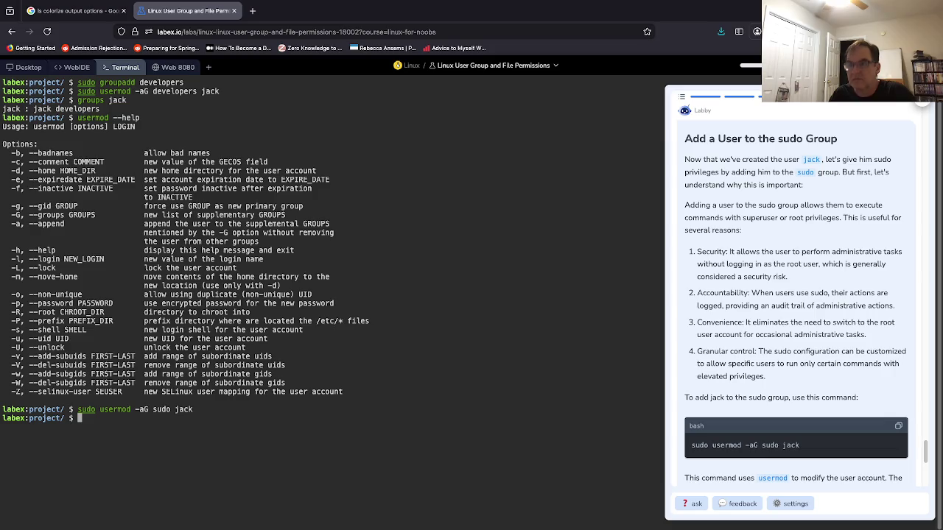
Step: Run groups jack to confirm jack belongs to jack, sudo and developers
type("groups ")
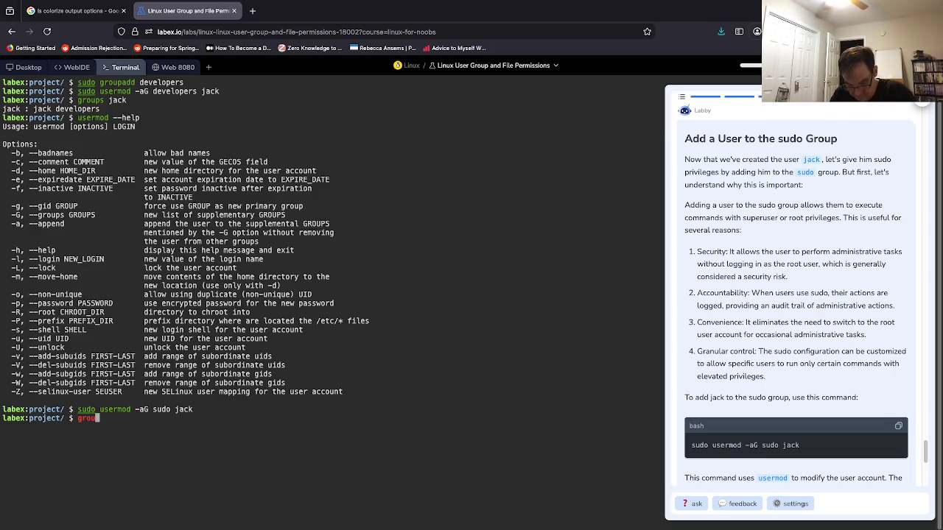
type("jack")
key("Return")
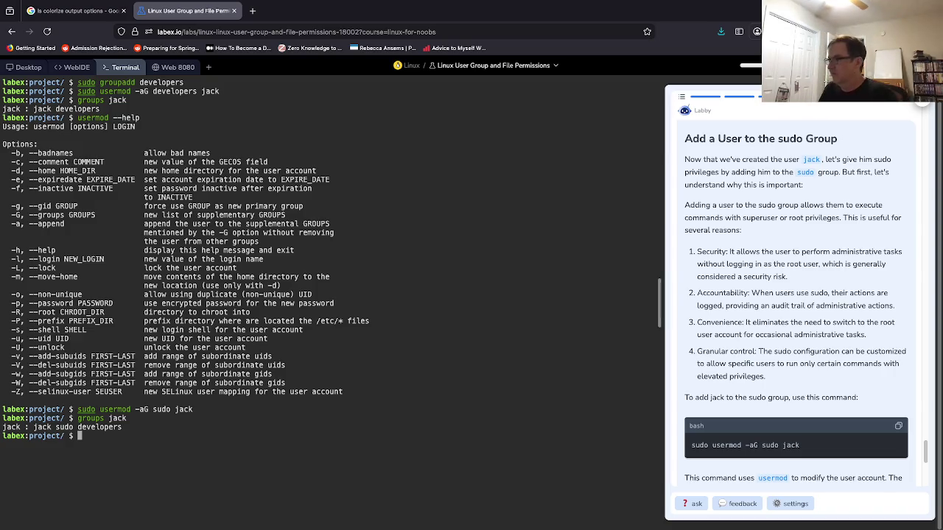
scroll(796, 294, "down", 2)
scroll(796, 294, "down", 1)
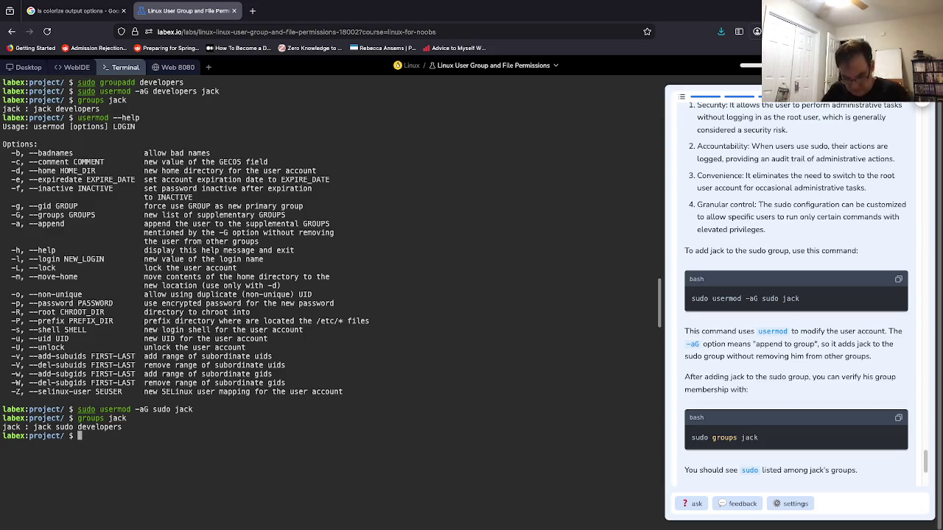
Step: Run sudo groups jack and confirm it lists jack, sudo and developers
type("sudo grou")
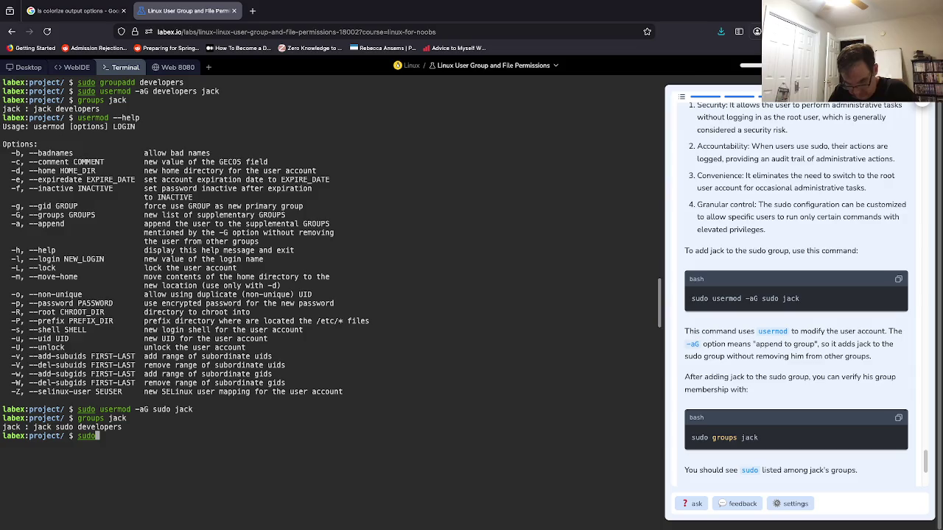
type("ps jack")
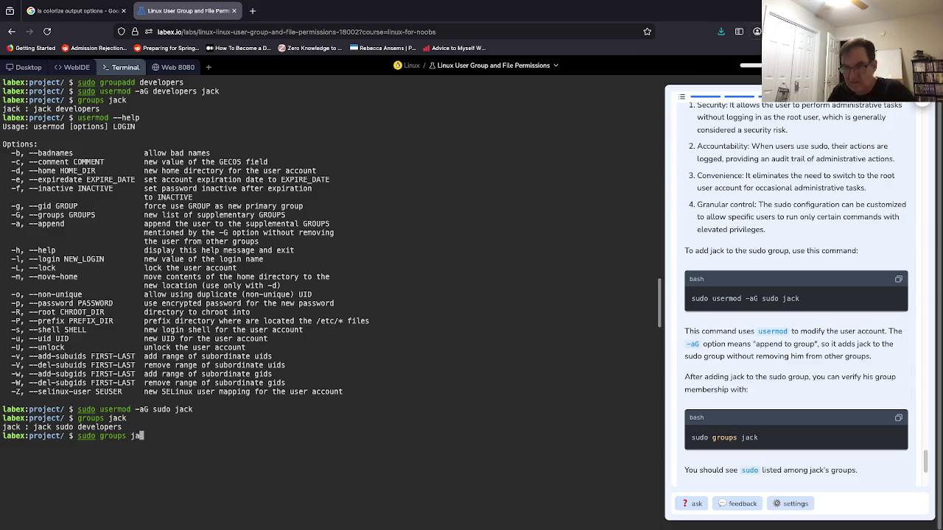
key("Return")
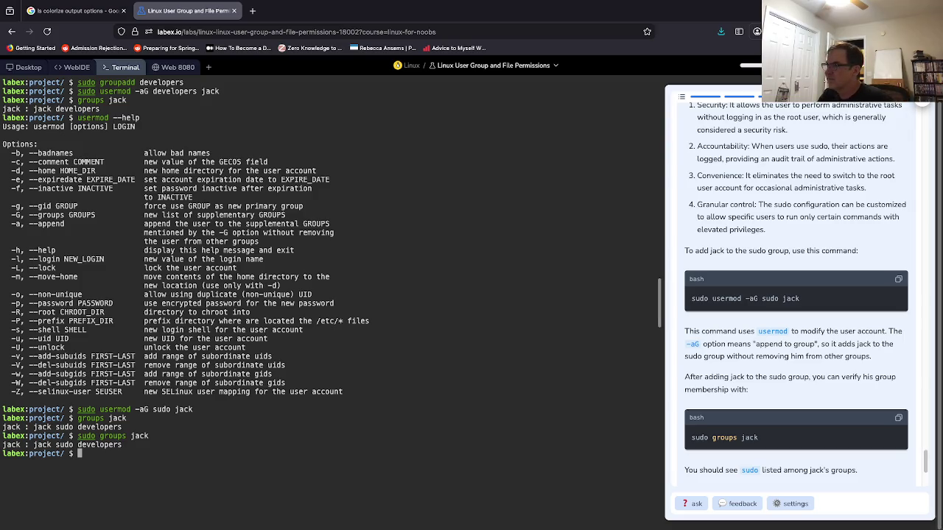
scroll(796, 295, "down", 2)
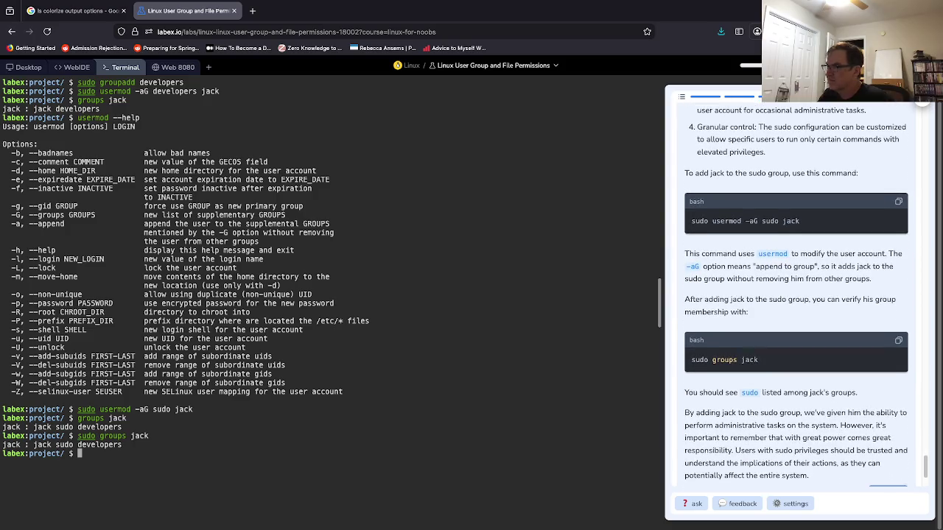
scroll(796, 295, "down", 1)
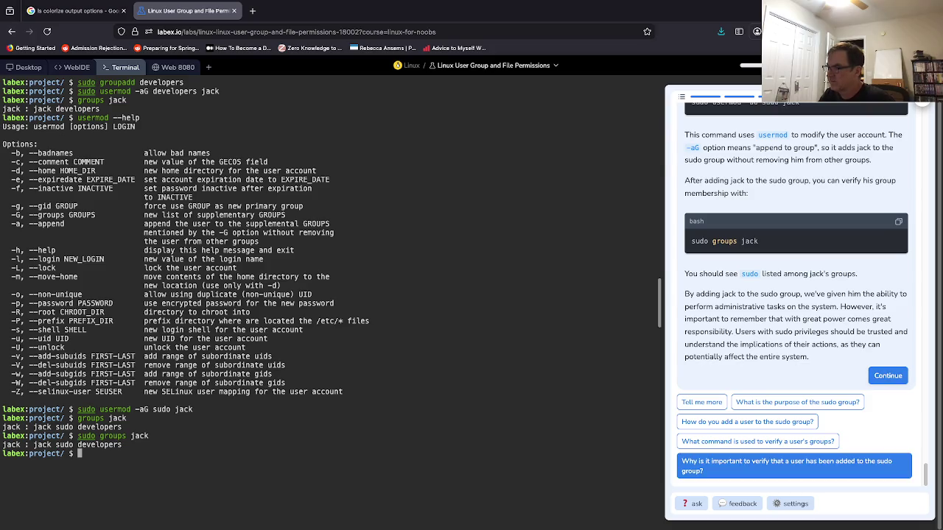
left_click(794, 466)
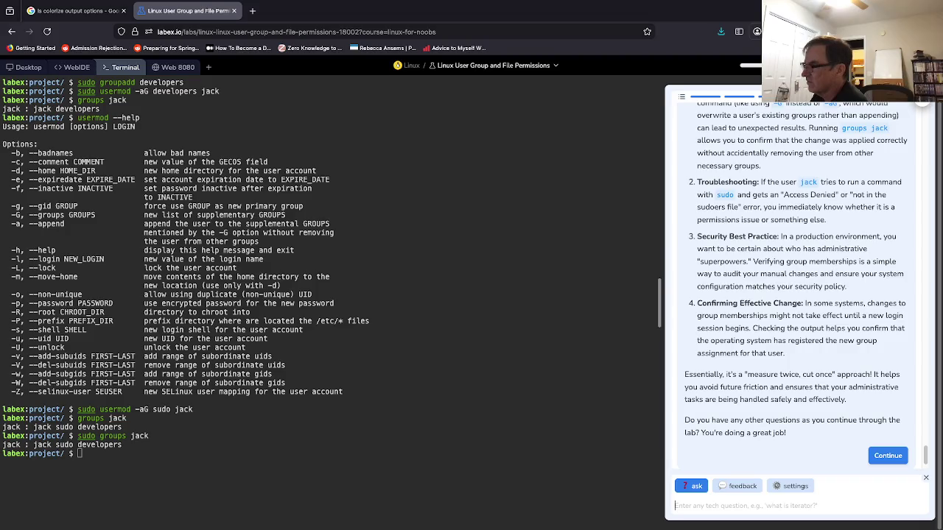
scroll(796, 288, "up", 4)
scroll(795, 288, "up", 3)
scroll(796, 288, "down", 6)
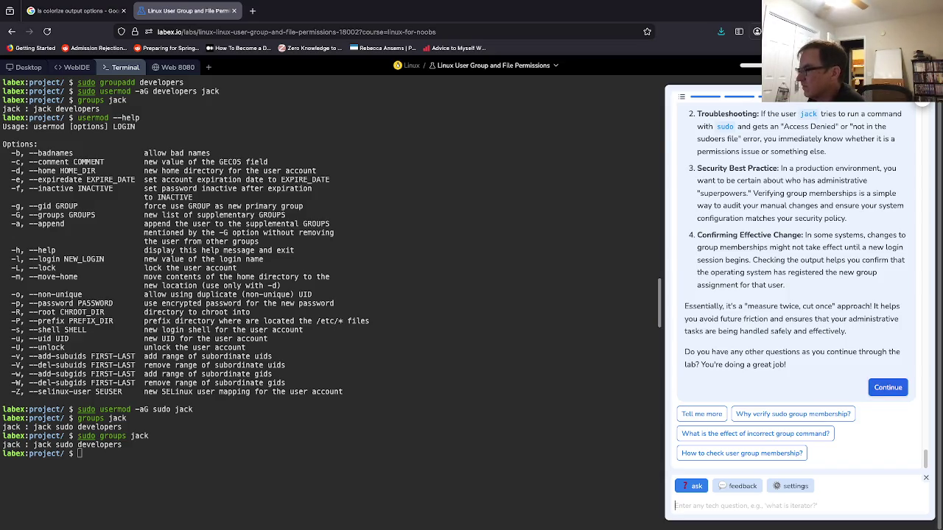
left_click(887, 387)
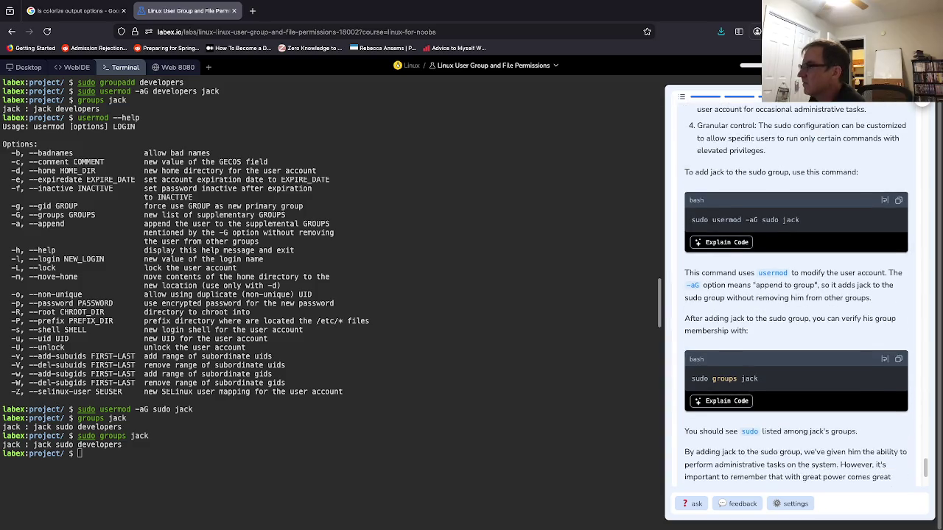
left_click(887, 485)
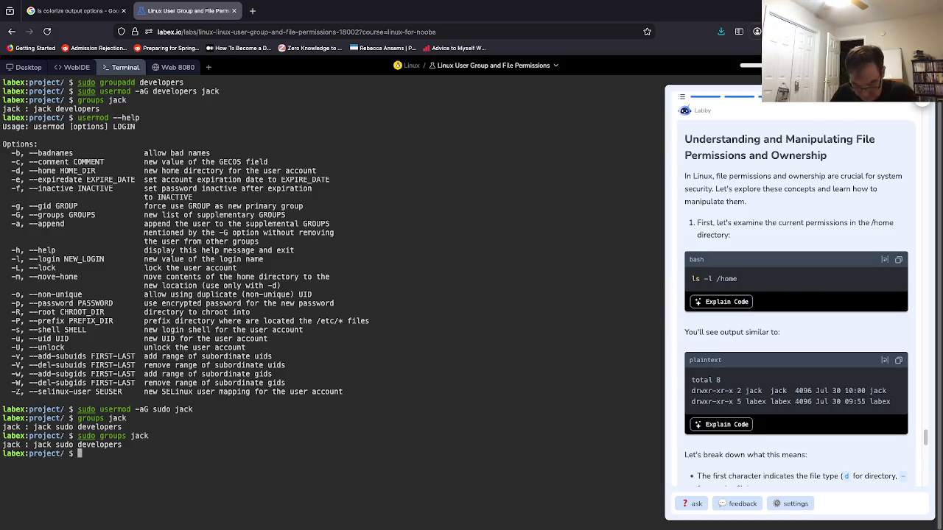
Step: Clear the terminal and run ls -l /home, showing jack and labex directories as drwxr-x---
key("ctrl+l")
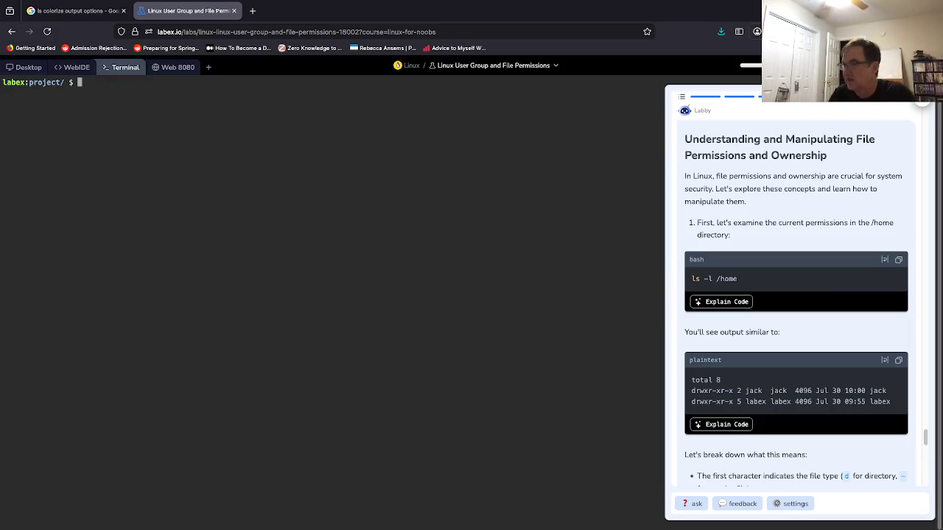
type("ls -l /h")
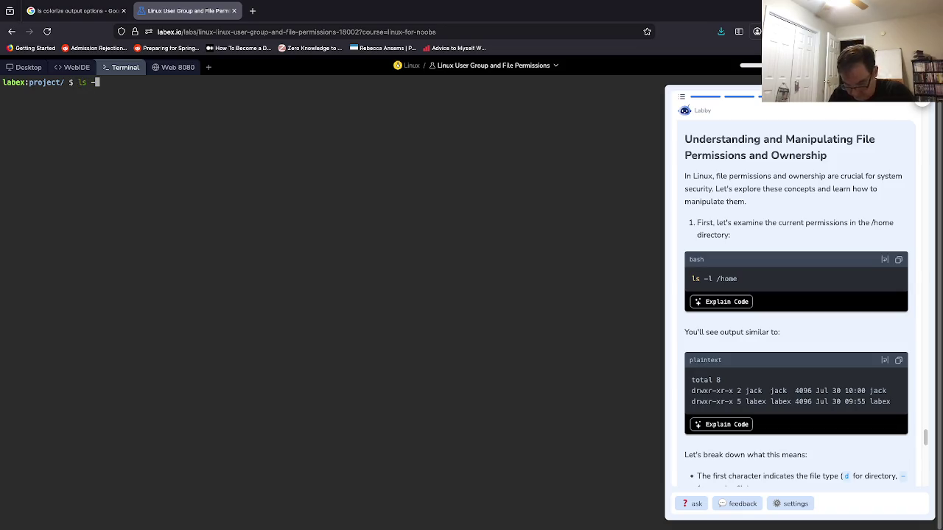
type("ome")
key("Return")
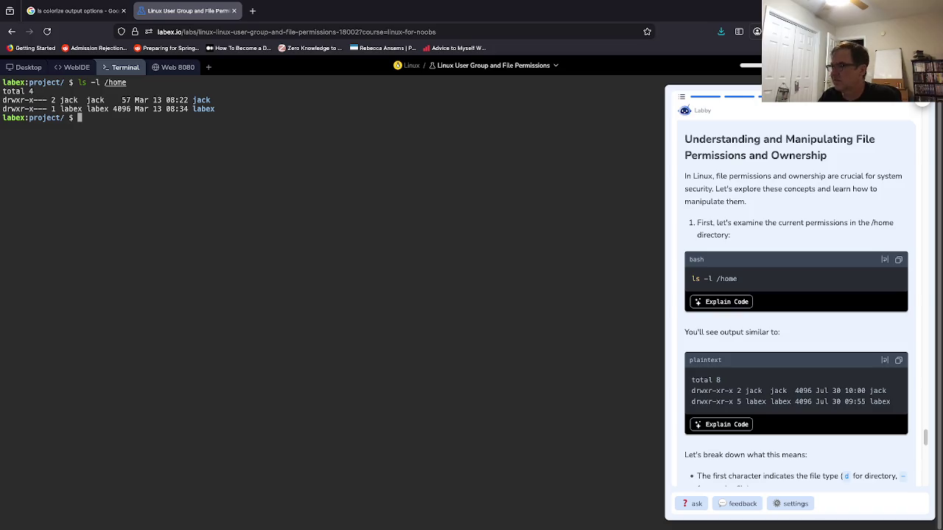
scroll(796, 294, "down", 2)
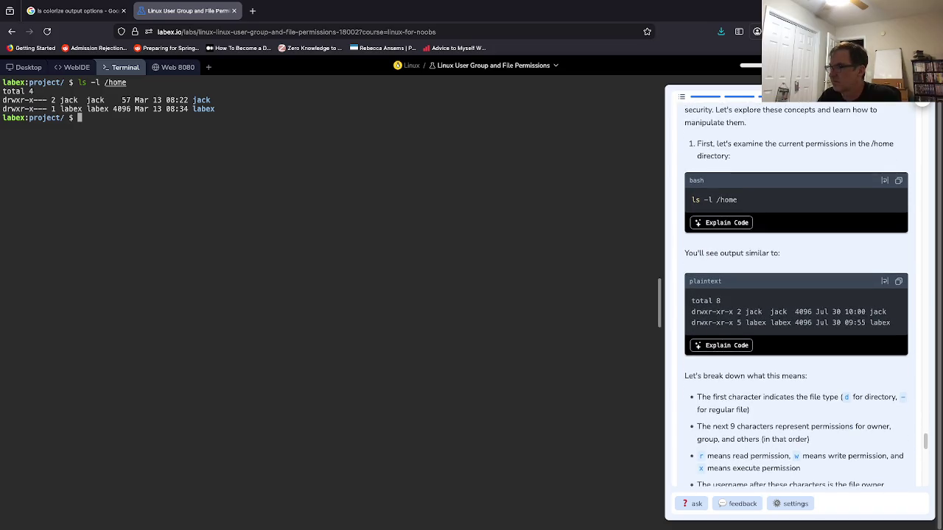
Step: Create /home/labex/testfile with touch and list it as -rw-rw-r-- owned by labex:labex
scroll(796, 295, "down", 2)
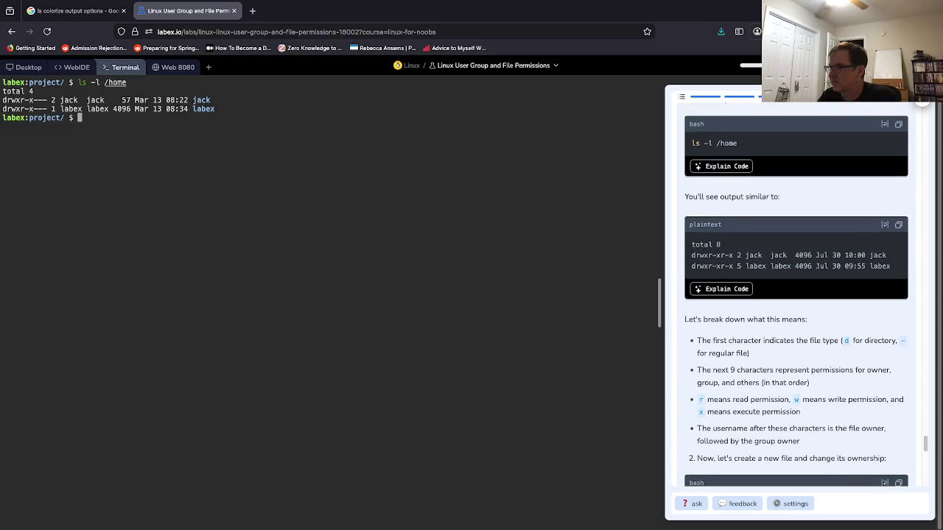
scroll(796, 295, "down", 2)
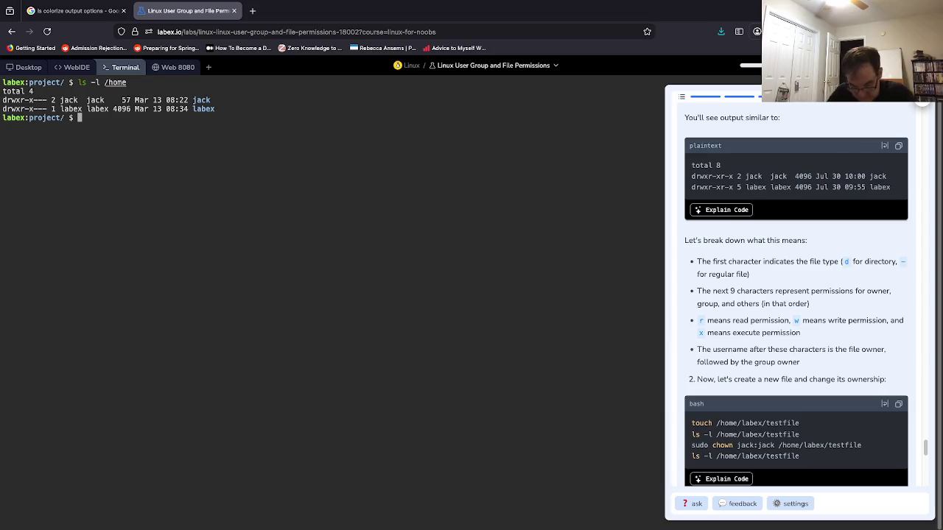
type("touch ")
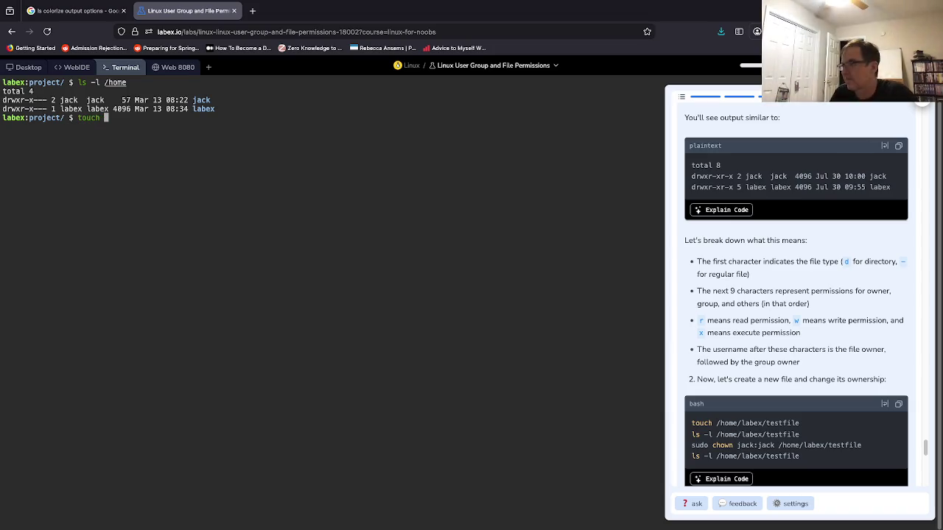
type("/home/labex/")
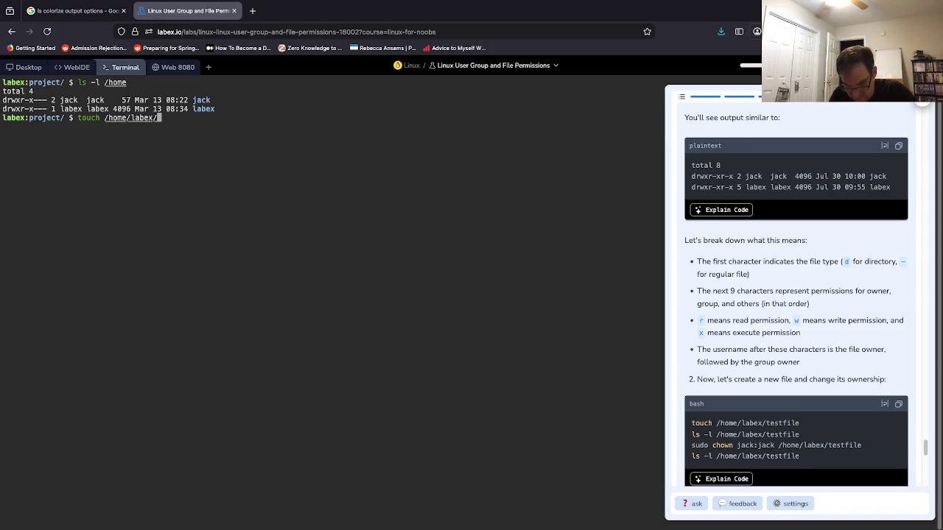
type("testfile")
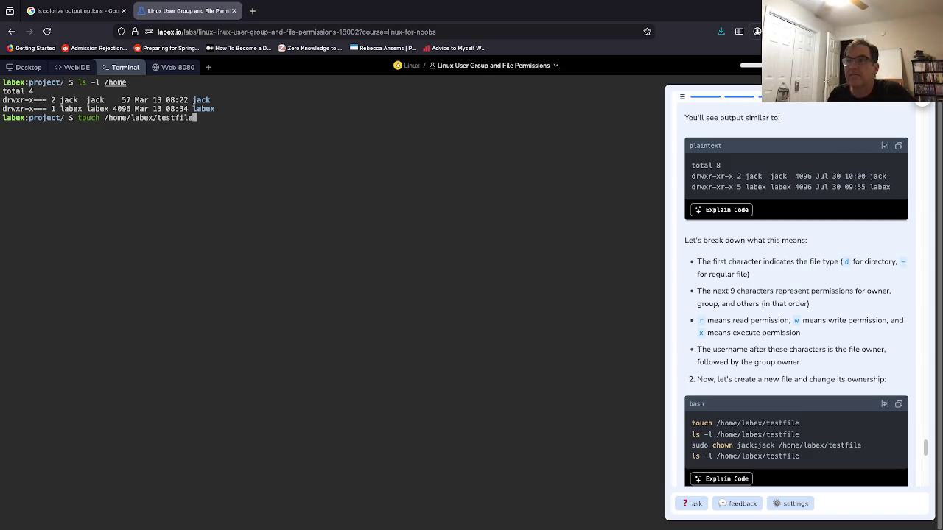
key("Return")
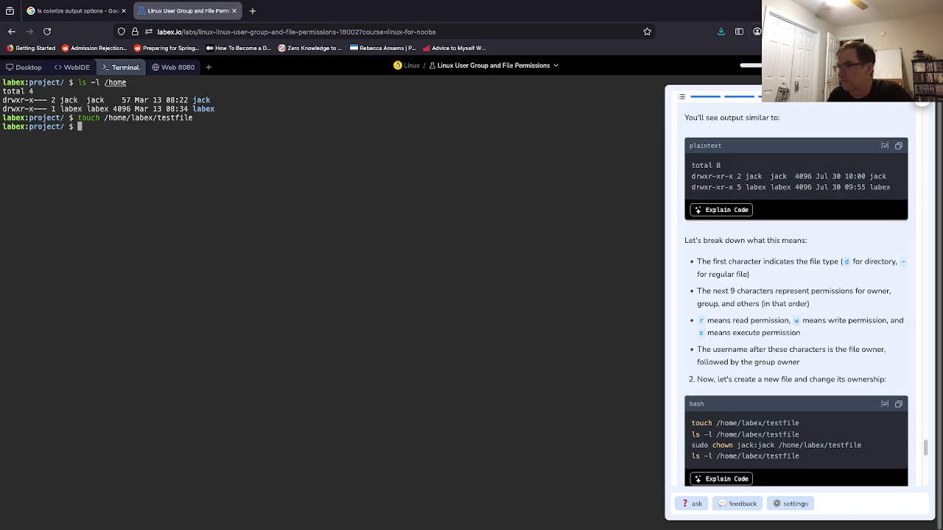
type("ls -l ")
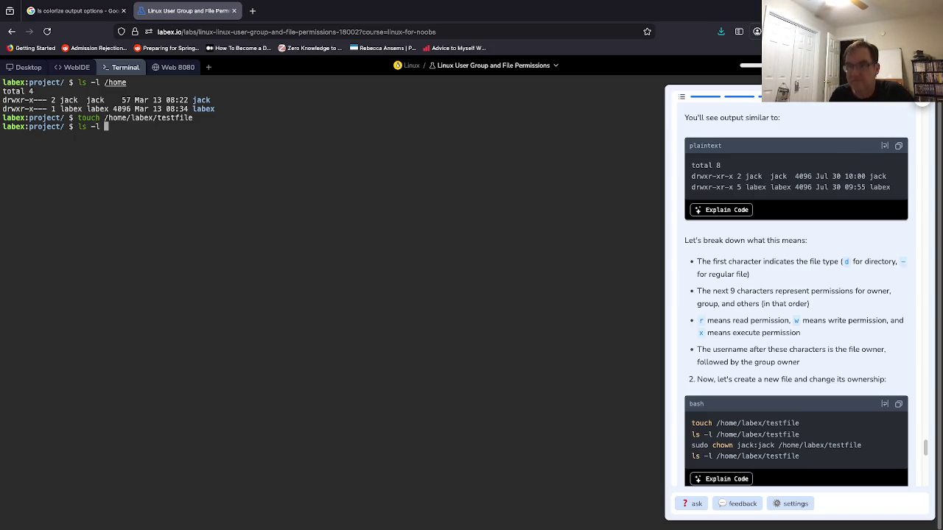
type("/home")
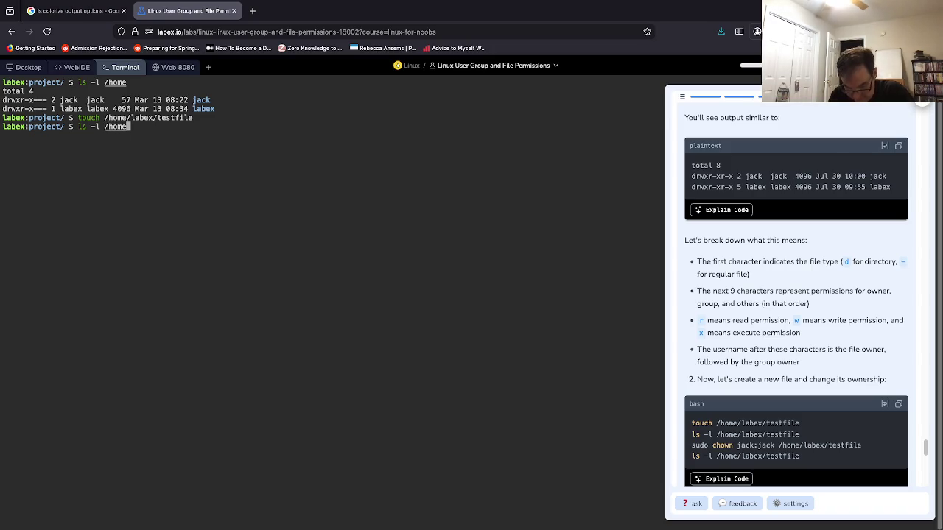
type("/labex")
type("/testfile")
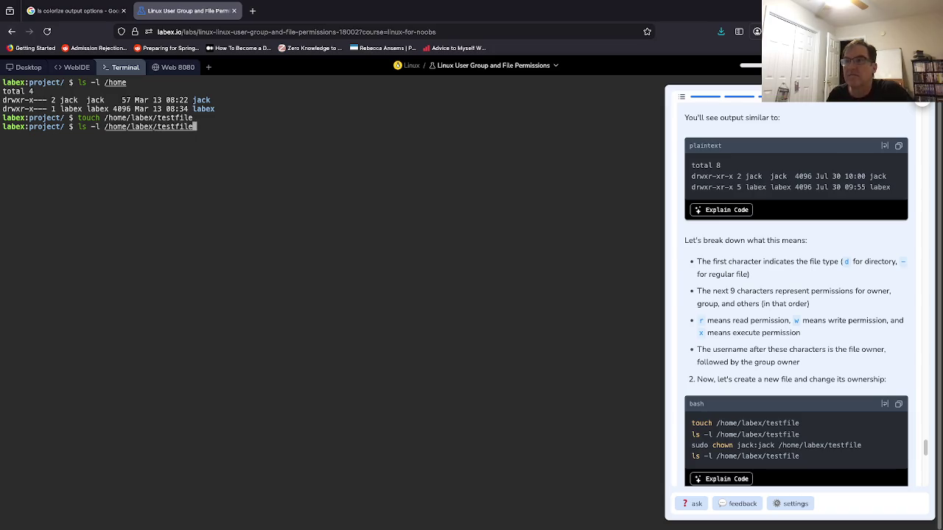
key("Return")
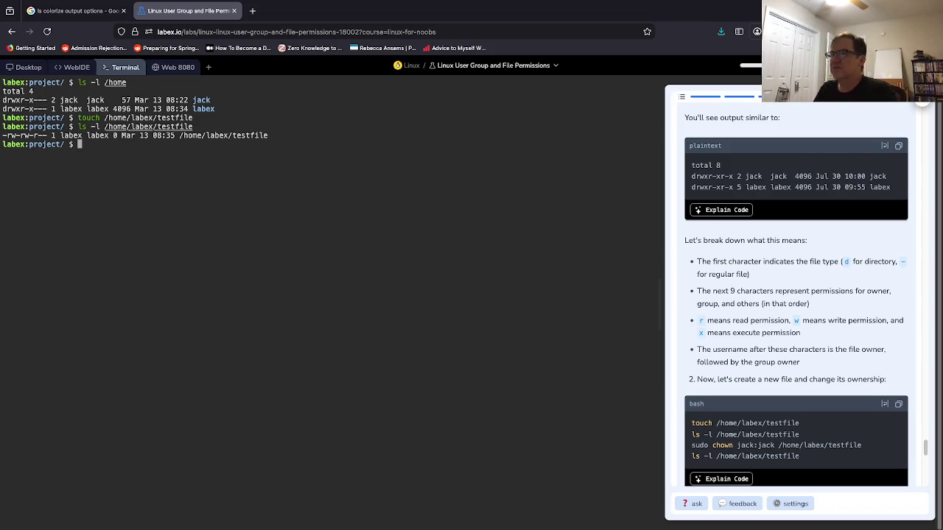
scroll(796, 294, "down", 3)
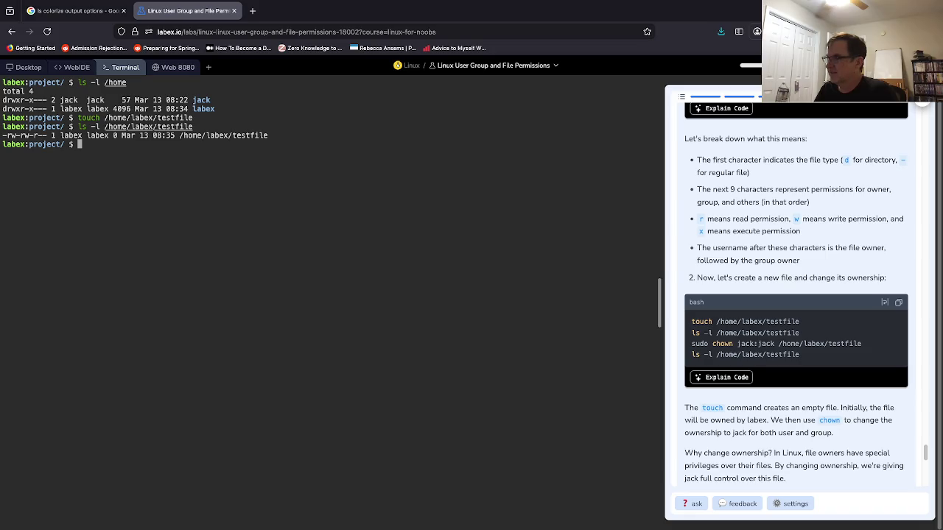
Step: Clear a mistakenly typed sudo usermod -aG developers jack command from the prompt
scroll(796, 294, "down", 5)
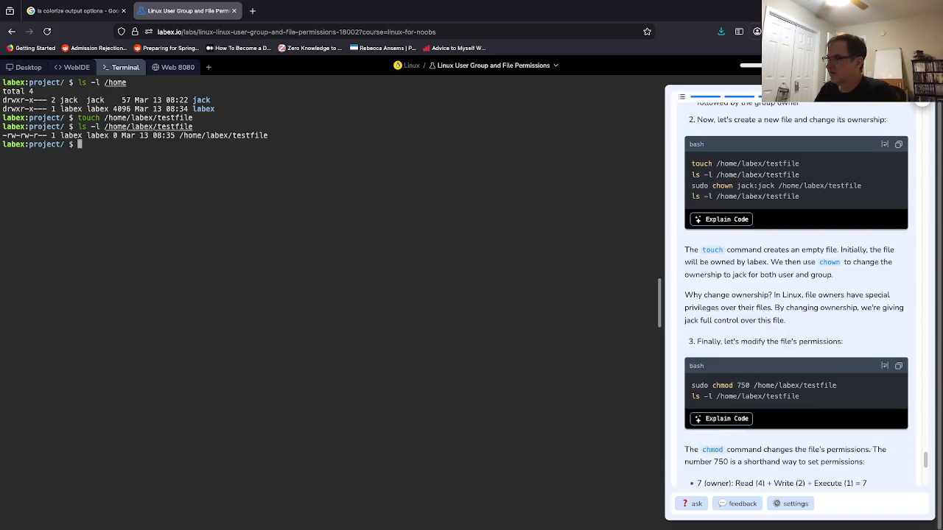
scroll(796, 294, "down", 1)
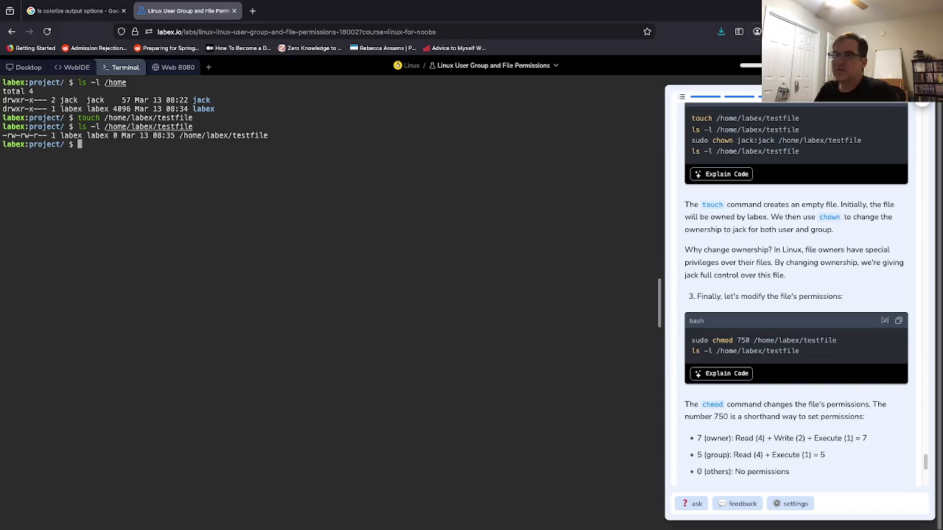
type("sudo usermod -aG developers jack")
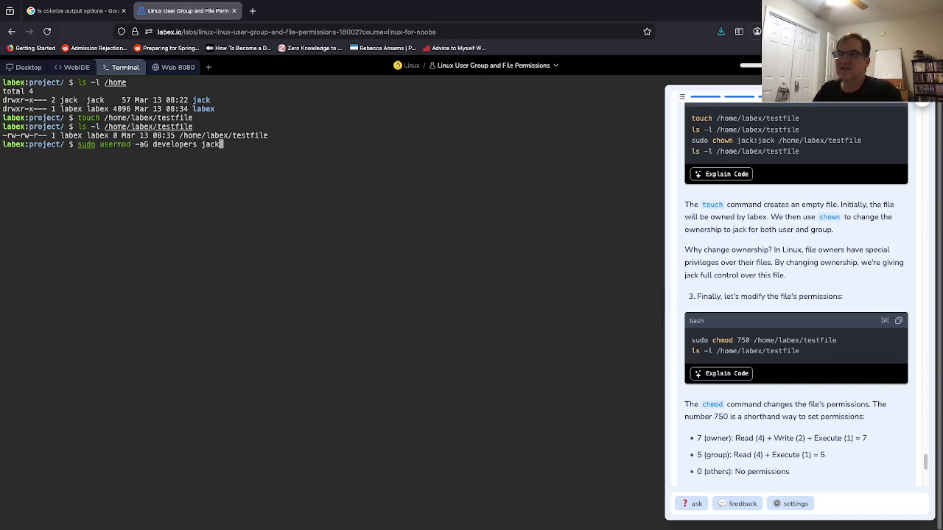
mouse_move(235, 145)
left_mouse_down()
mouse_move(83, 136)
mouse_move(79, 144)
left_mouse_up()
key("ctrl+x")
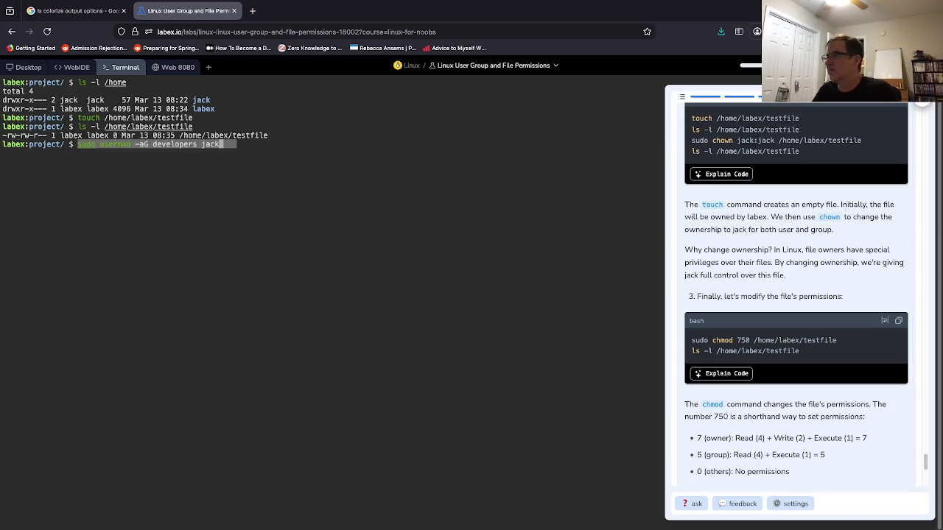
scroll(796, 295, "up", 1)
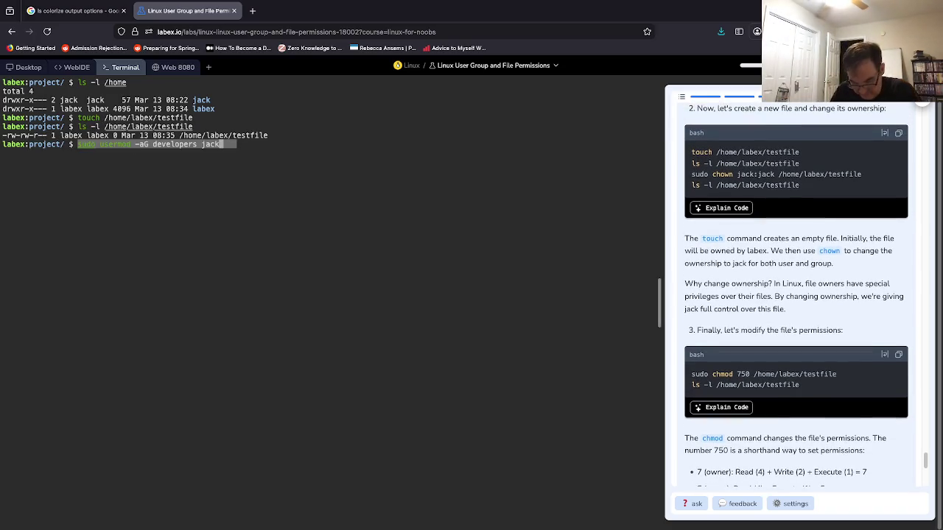
type("sudo chown")
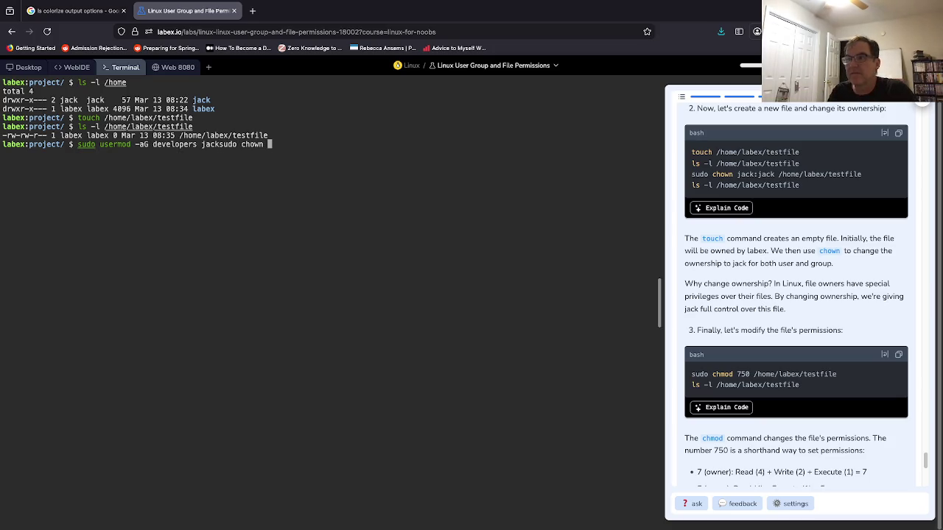
key("BackSpace")
key("BackSpace")
key("BackSpace")
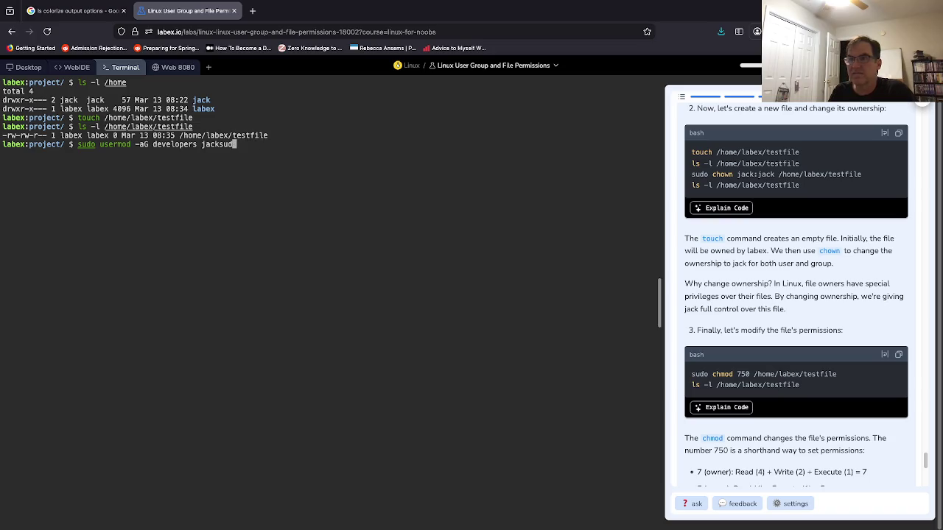
key("BackSpace")
key("BackSpace")
key("BackSpace")
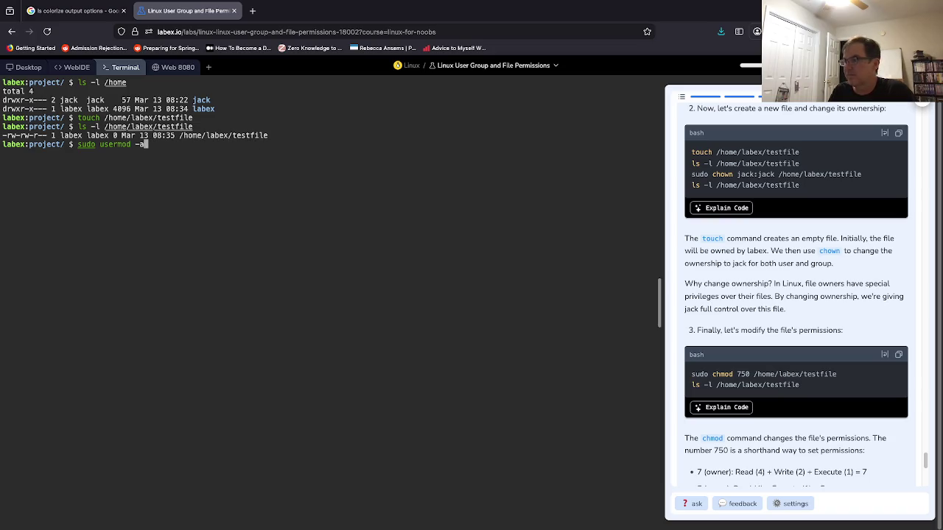
key("BackSpace")
key("BackSpace")
key("BackSpace")
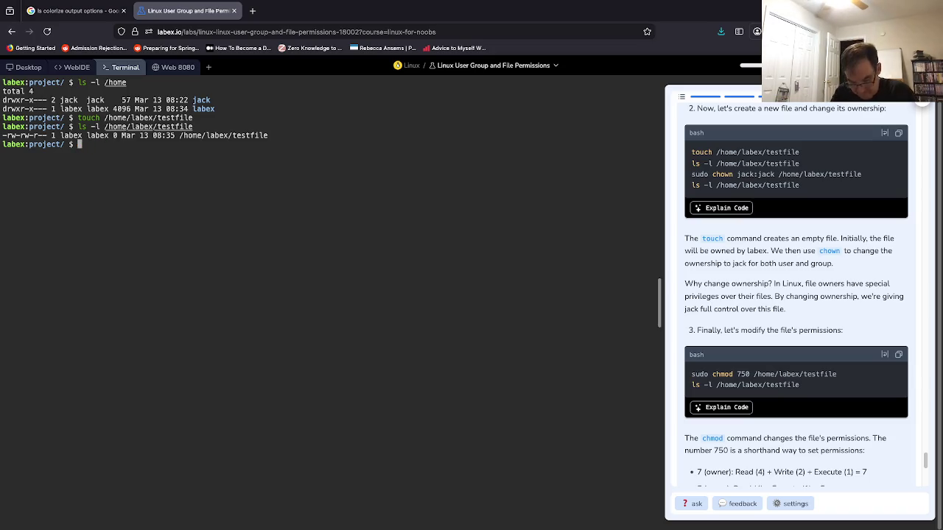
Step: Run sudo chown jack:jack /home/labex/testfile and re-list it to confirm jack:jack ownership
type("sudo chown ")
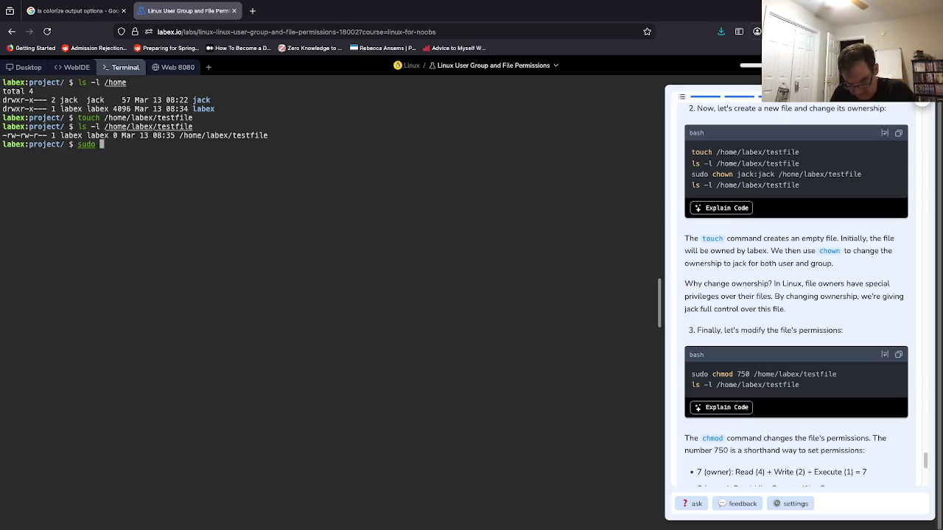
type("jack:jack")
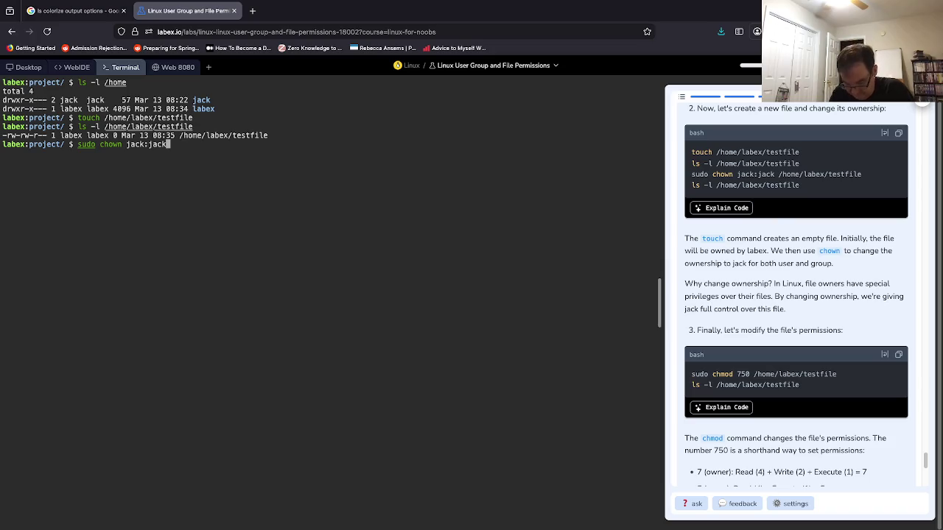
type(" /home/")
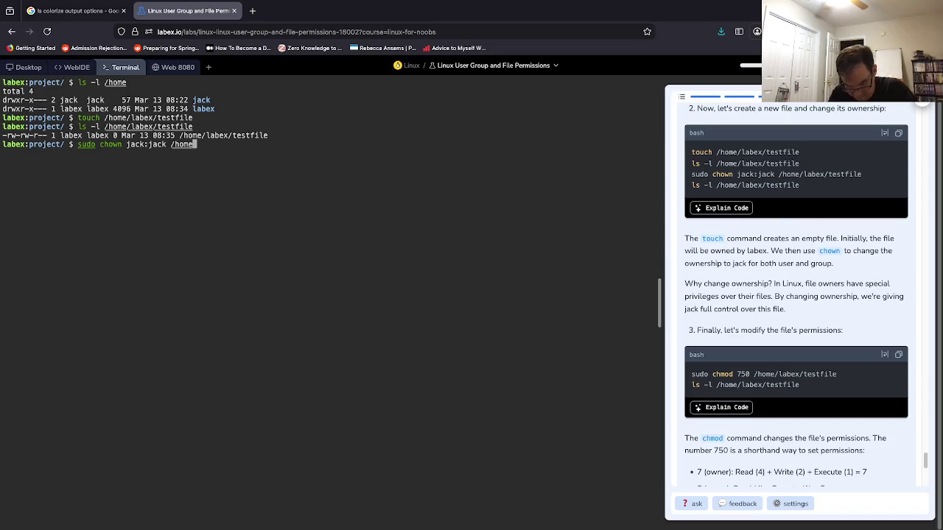
type("labex/t")
type("estfile")
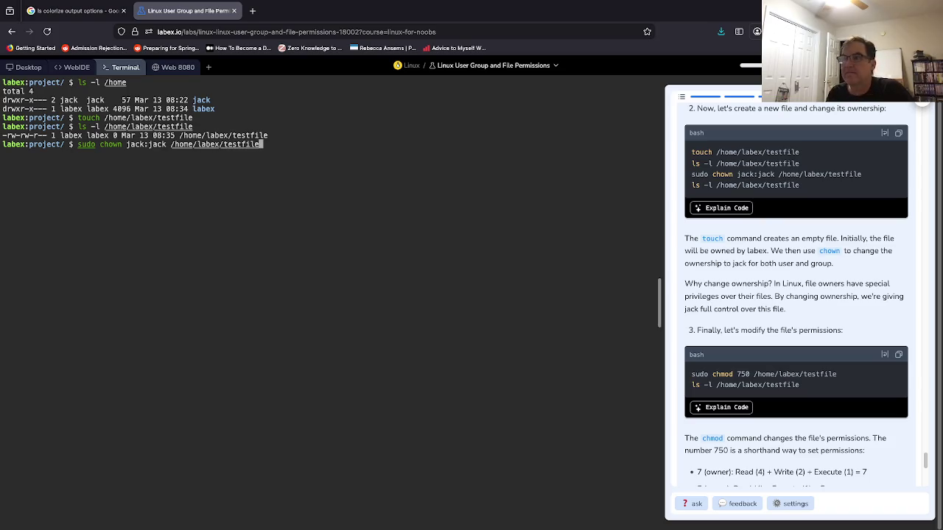
key("Return")
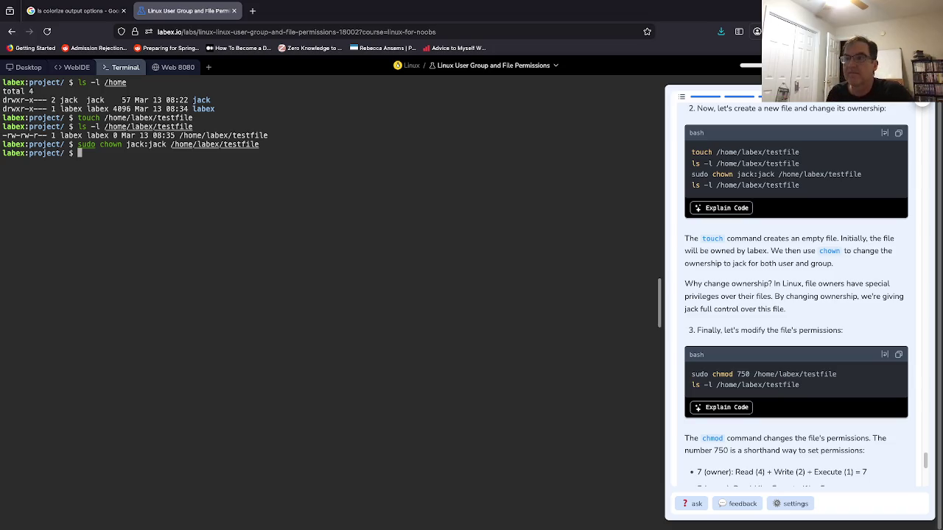
key("Up")
key("Up")
key("Return")
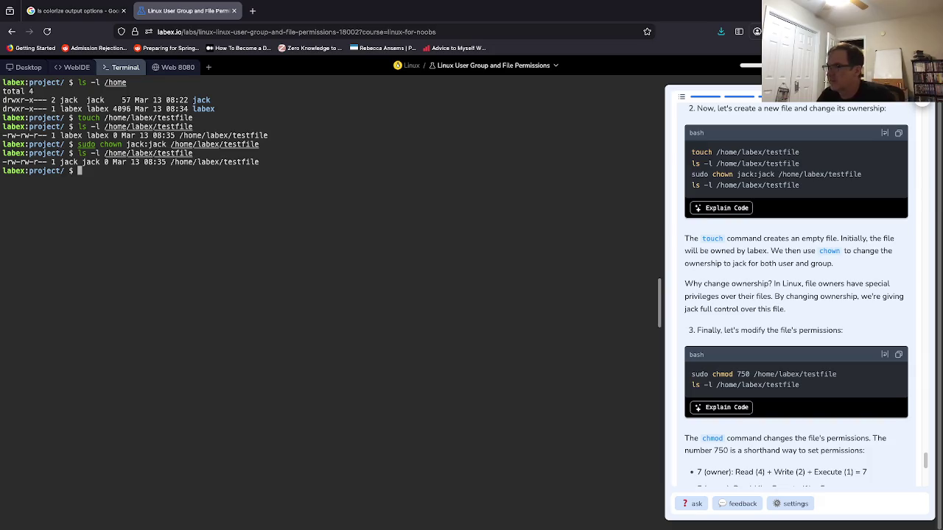
Step: Run sudo chmod 750 on /home/labex/testfile and re-list it, showing -rwxr-x--- jack:jack
type("sudo chmod 750")
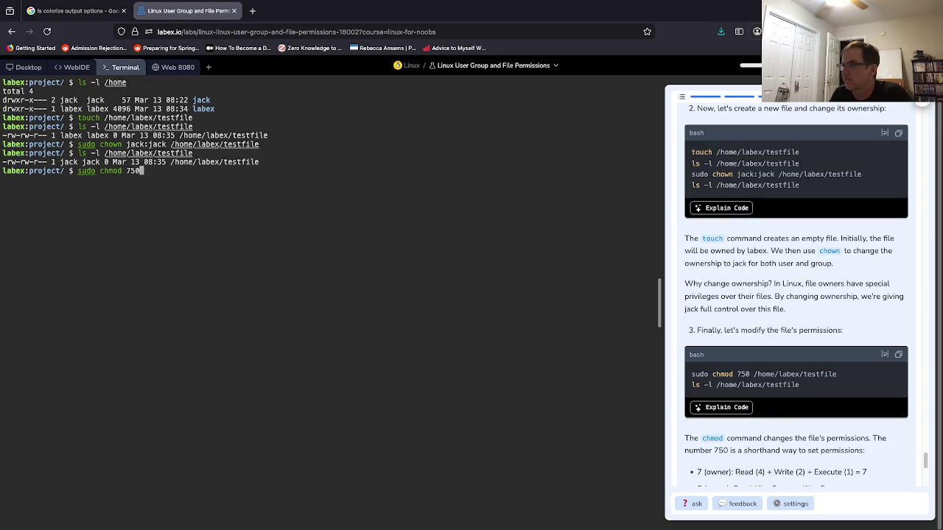
type(" /hom")
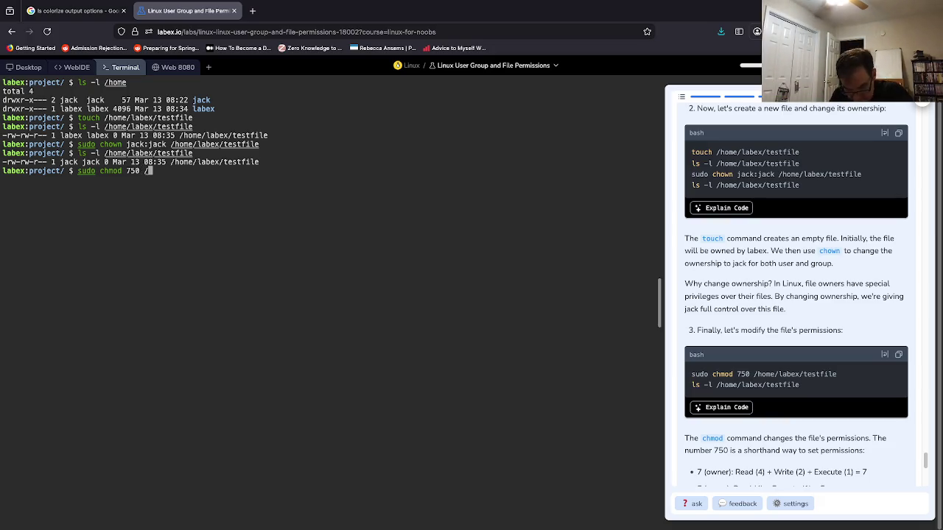
type("e/")
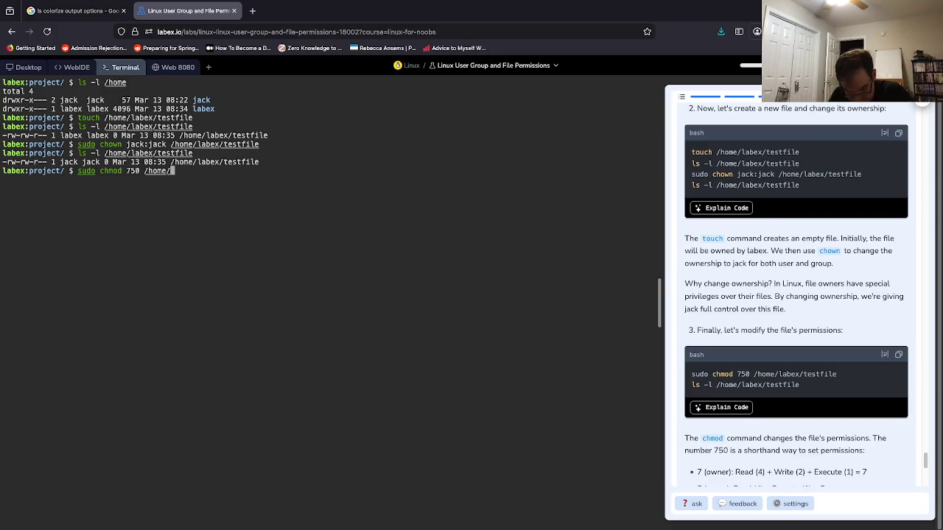
type("labex/te")
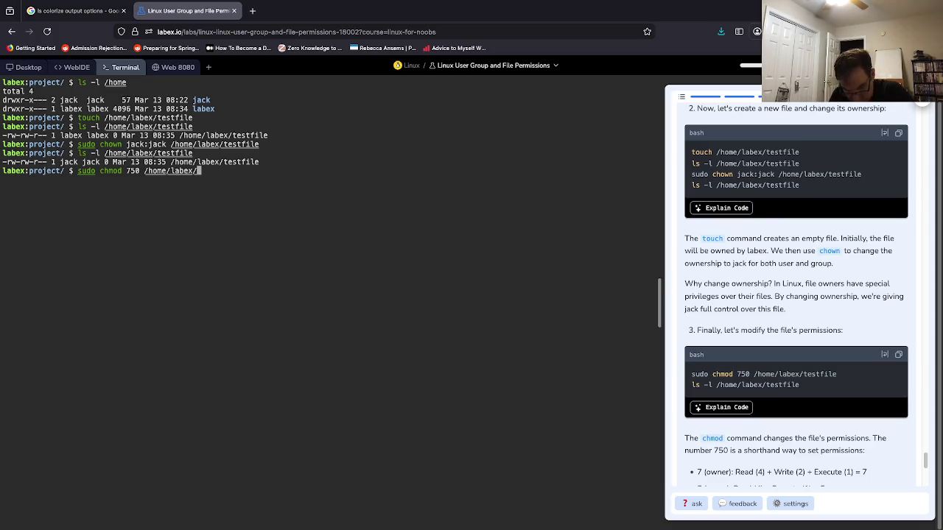
type("stfile")
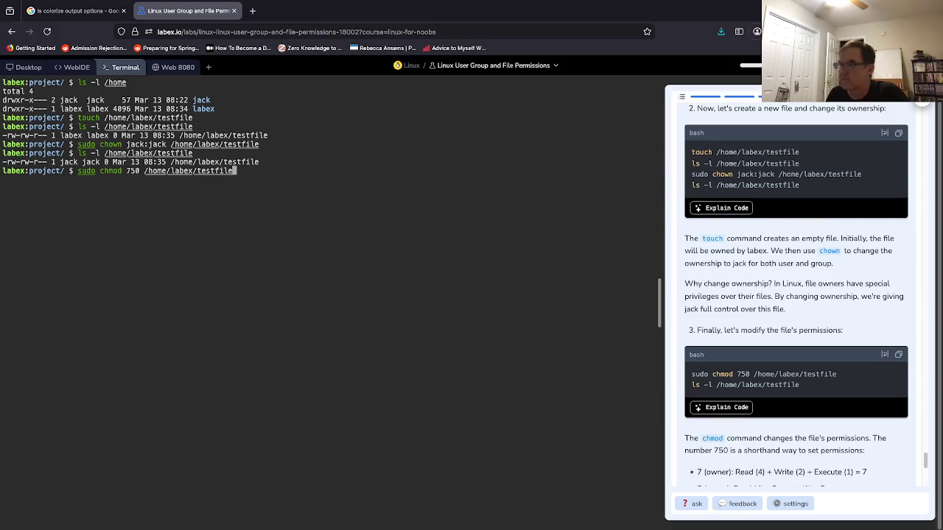
key("Return")
key("Up")
key("Up")
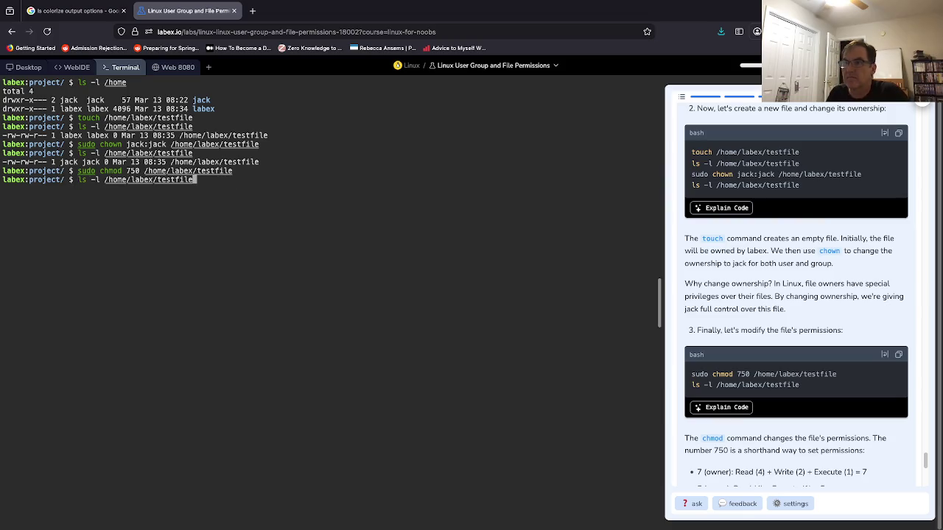
key("Return")
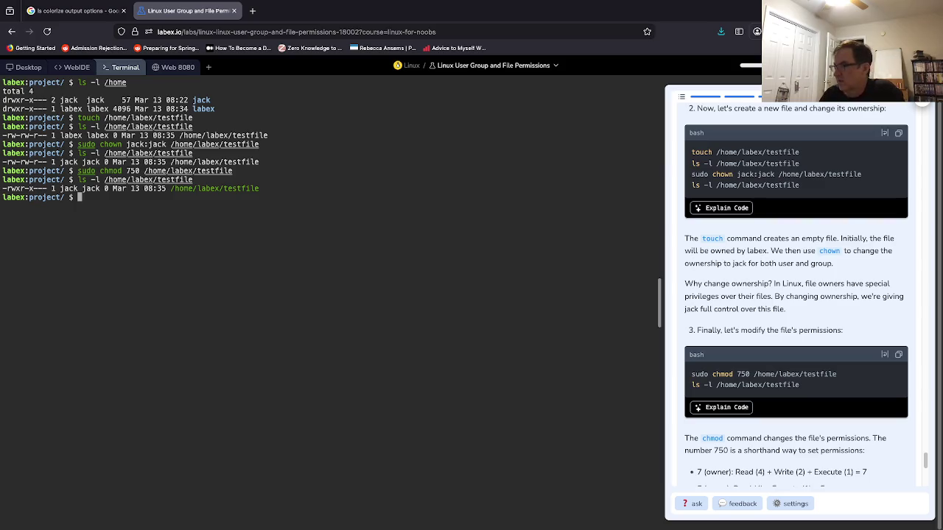
Step: Continue past the permissions step so the 'Verify file ownership and permissions' check passes
scroll(796, 295, "down", 1)
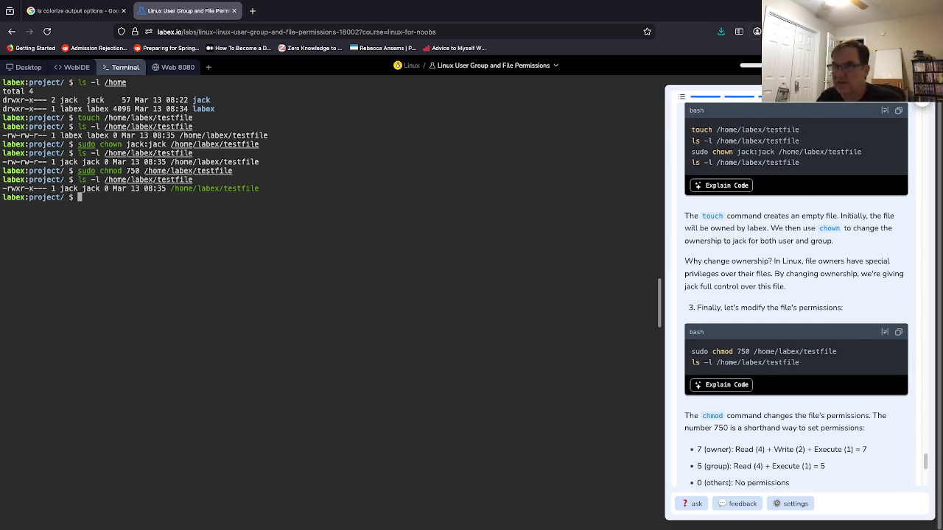
scroll(795, 295, "down", 3)
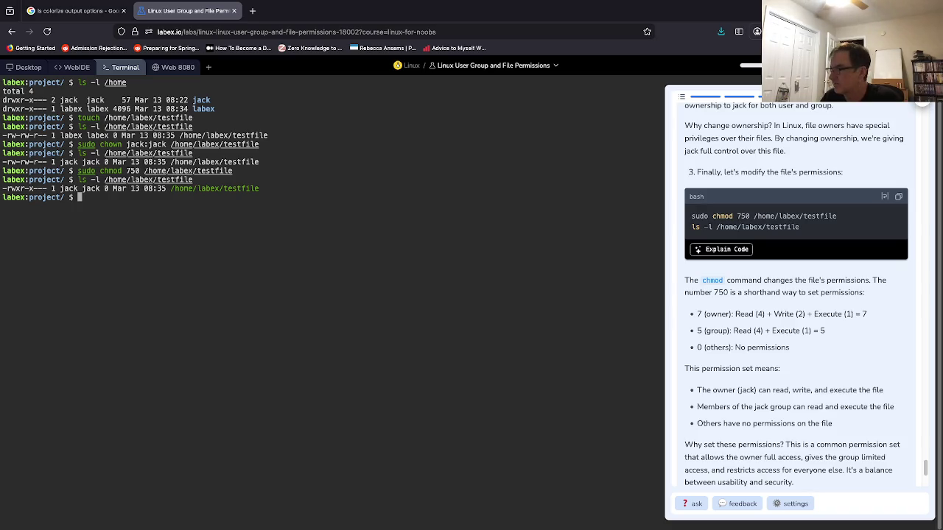
scroll(796, 294, "down", 2)
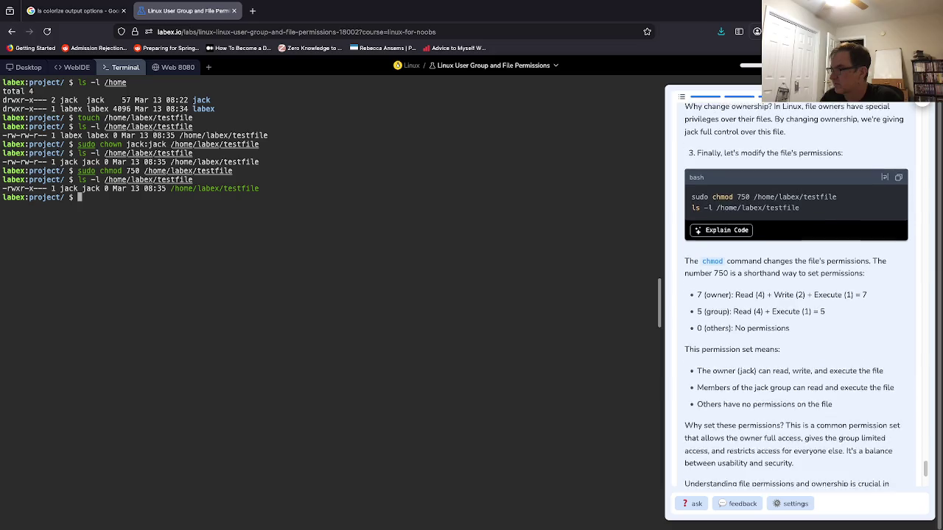
scroll(797, 295, "down", 3)
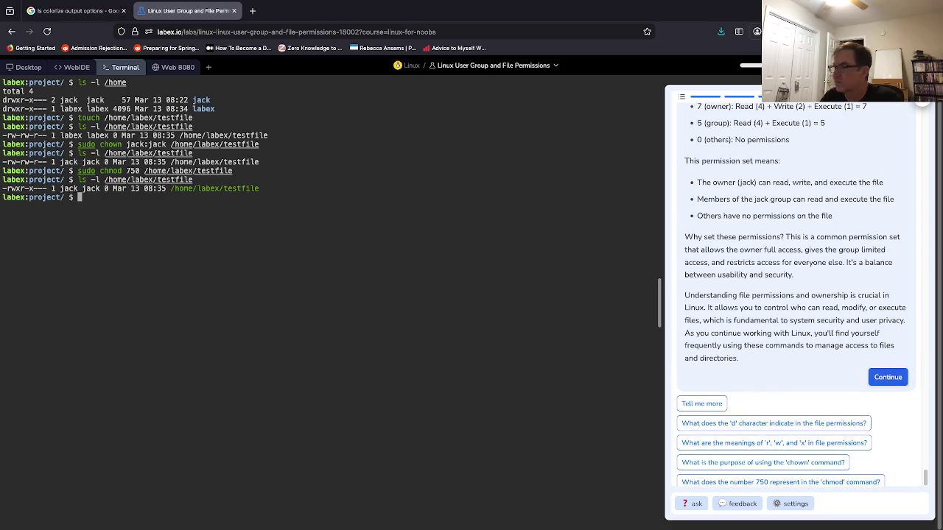
left_click(887, 377)
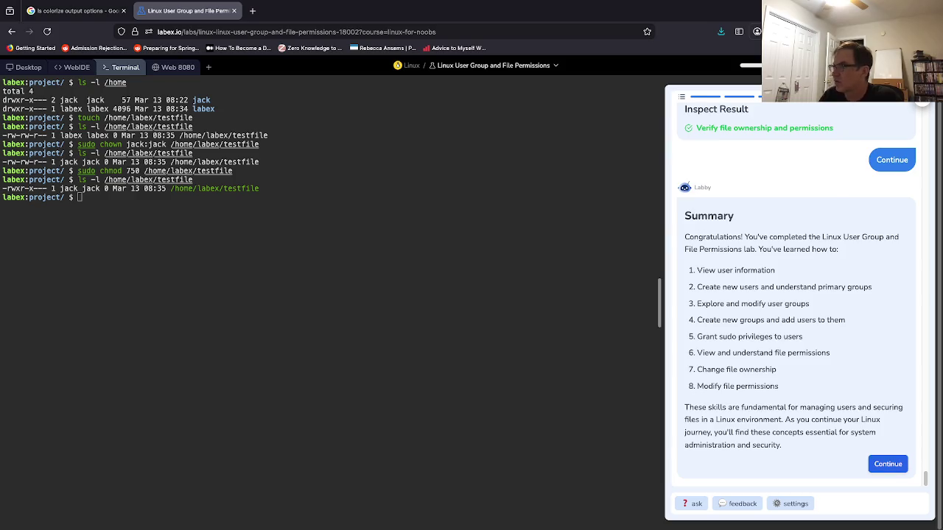
Step: Leave the summary, give the lab the happiest rating, and submit to open Add New User and Group
left_click(888, 464)
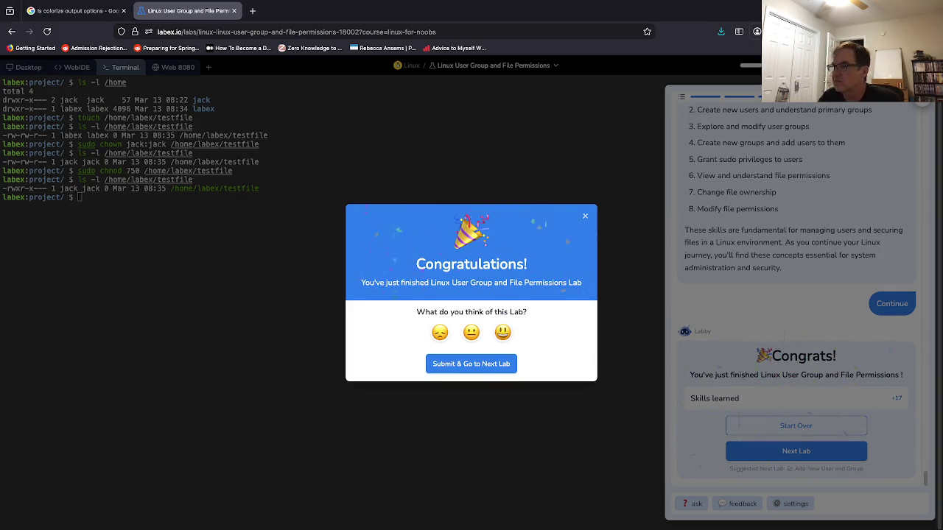
left_click(503, 333)
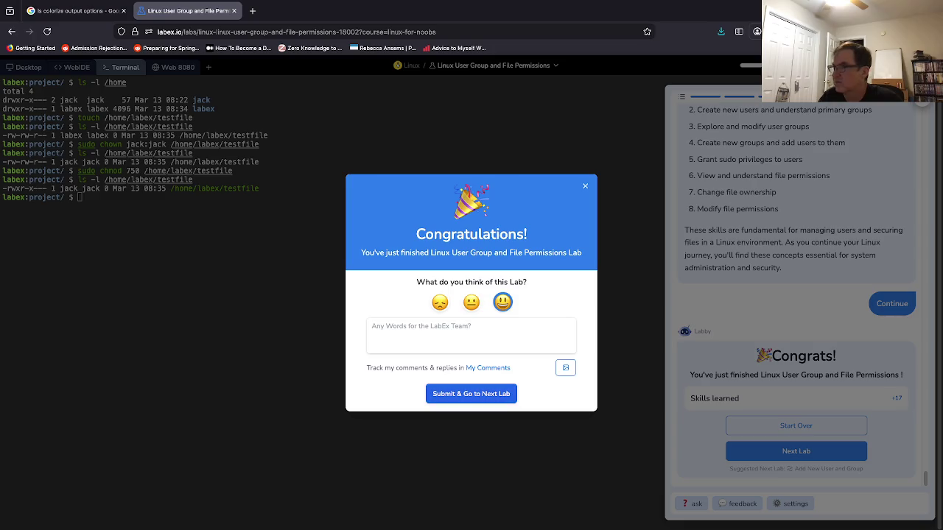
left_click(471, 394)
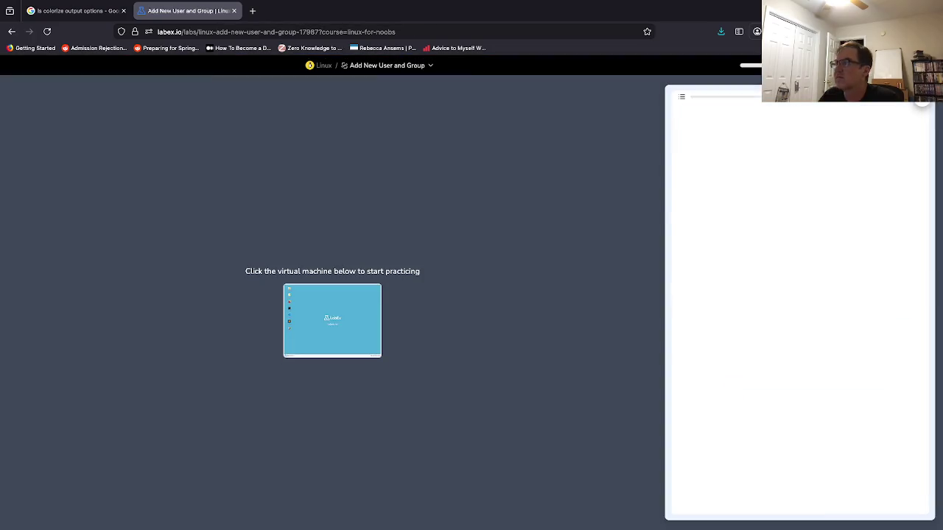